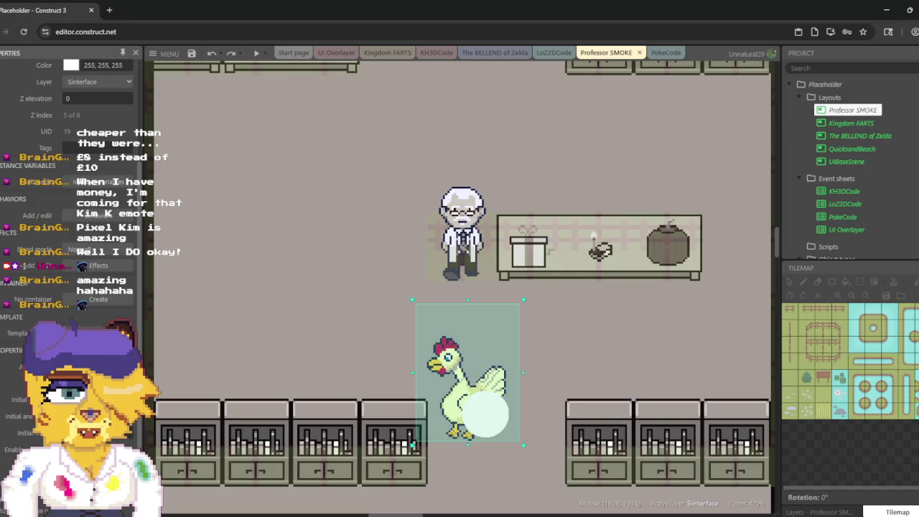
# Step: Select the chicken, confirm its Behaviors list is empty, and switch to the UI Overlayer sheet
pyautogui.click(440, 370)
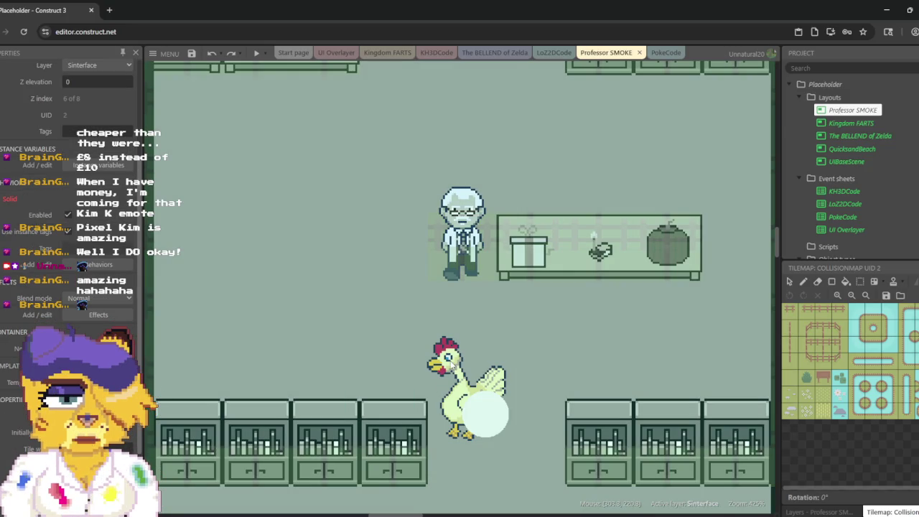
pyautogui.click(445, 373)
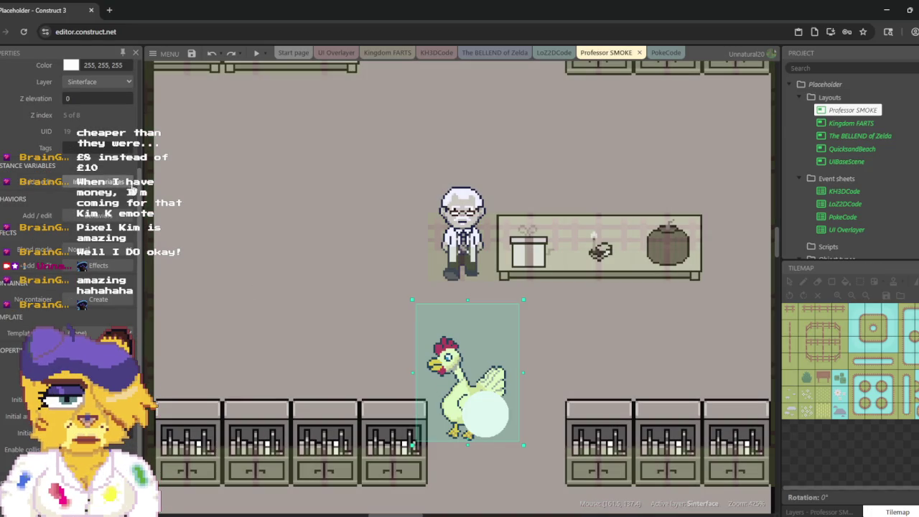
pyautogui.click(89, 219)
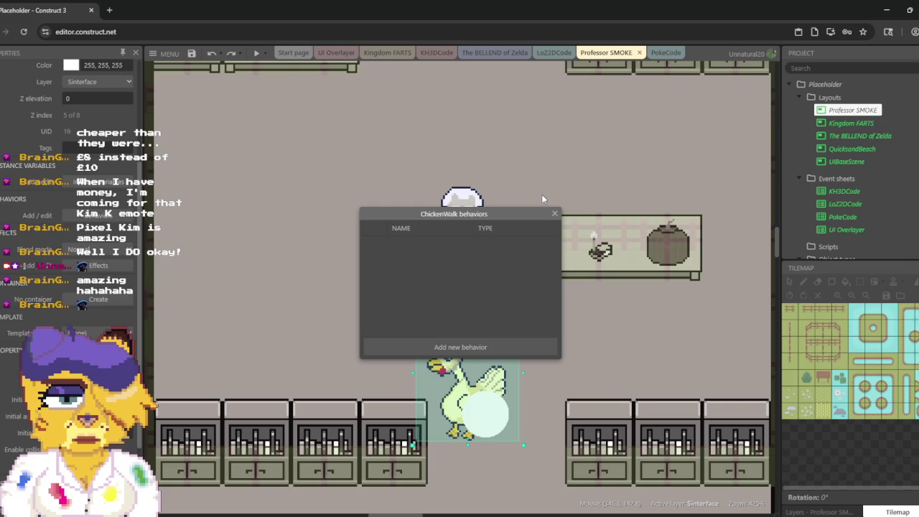
pyautogui.click(555, 215)
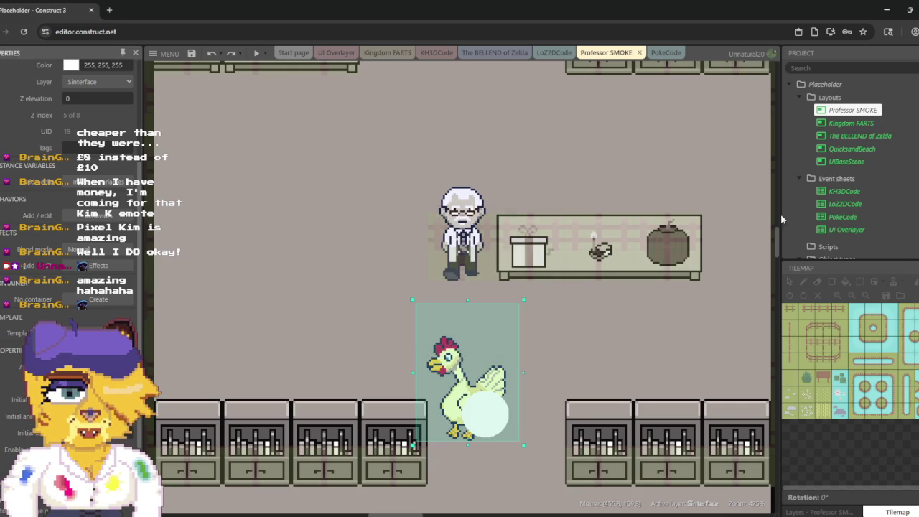
pyautogui.click(336, 54)
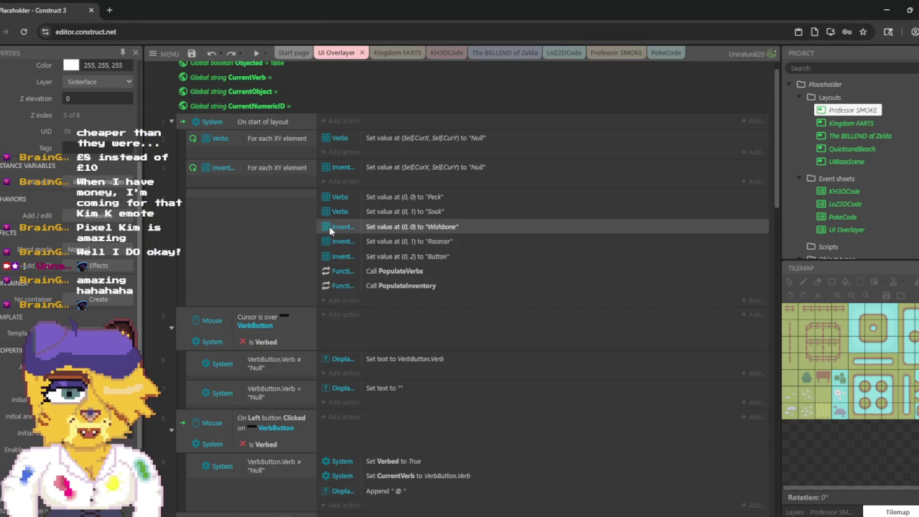
# Step: Scroll through the UI Overlayer events that fill the Verbs and Inventory arrays
pyautogui.scroll(-3, 319, 194)
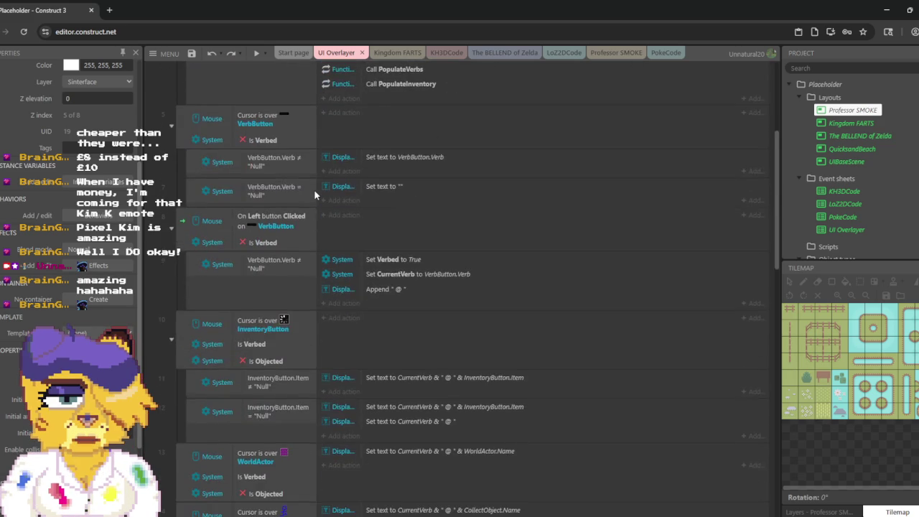
pyautogui.scroll(-2, 313, 194)
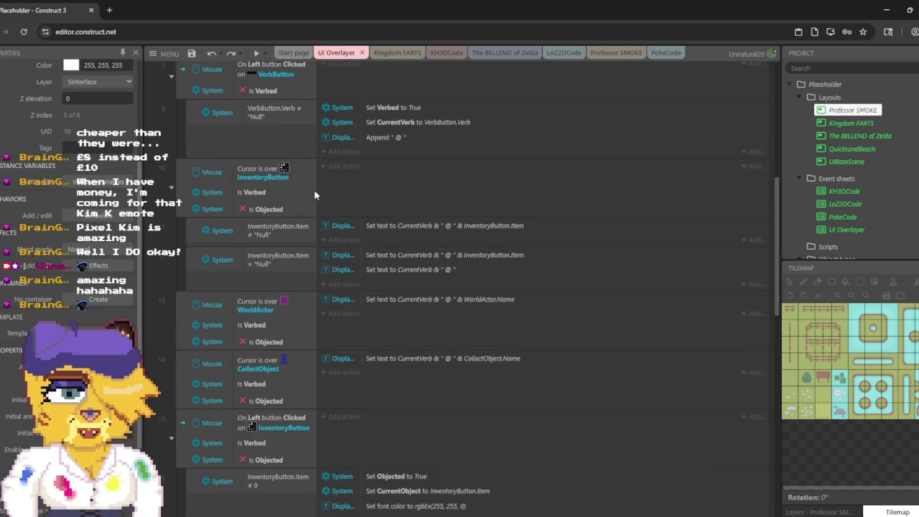
pyautogui.scroll(-5, 313, 189)
pyautogui.scroll(-4, 313, 188)
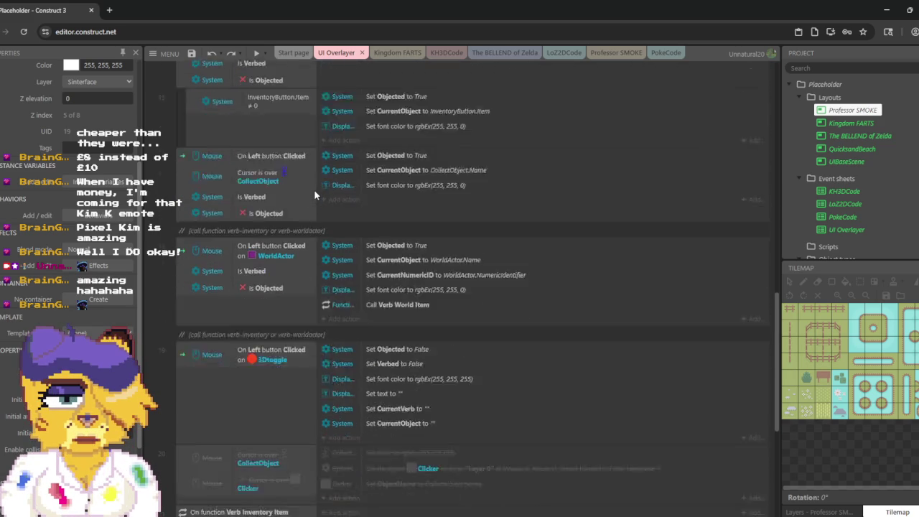
pyautogui.scroll(-2, 313, 189)
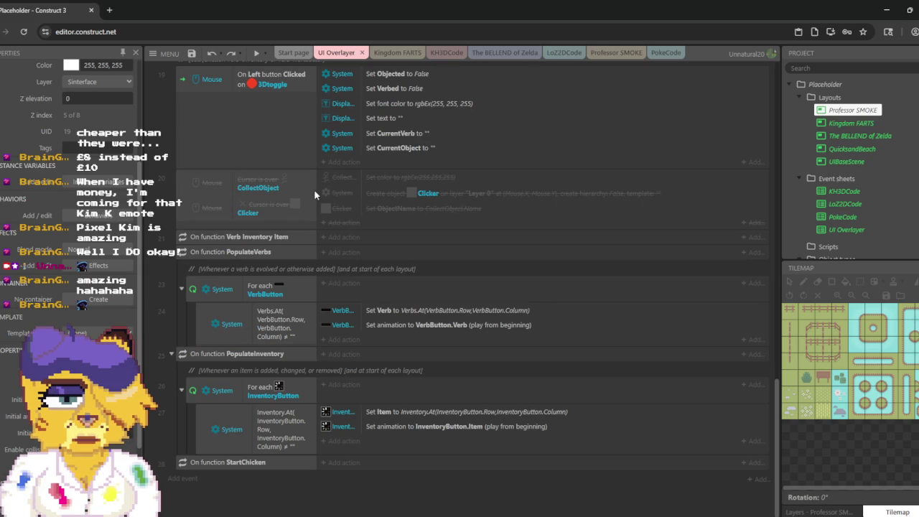
# Step: Switch to the LoZ2DCode sheet and open the ChickenWalk sprite in the Animations Editor
pyautogui.click(566, 55)
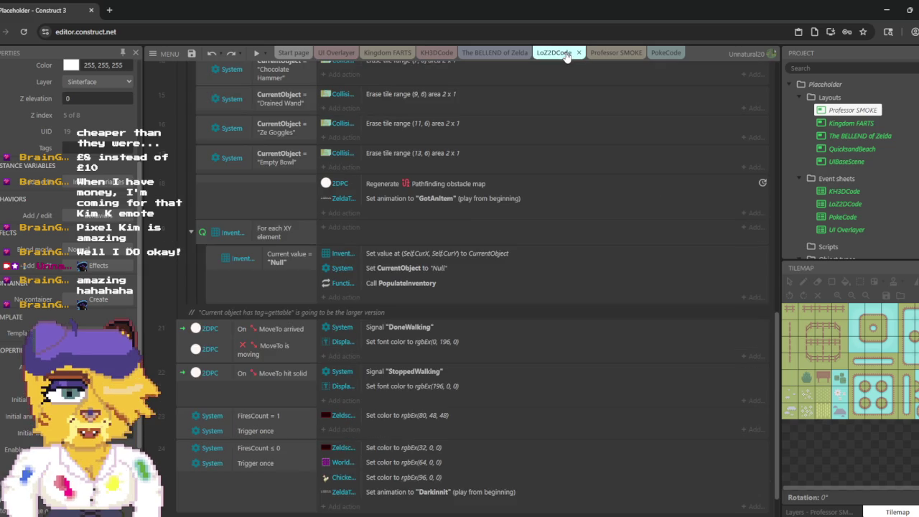
pyautogui.scroll(-1, 439, 145)
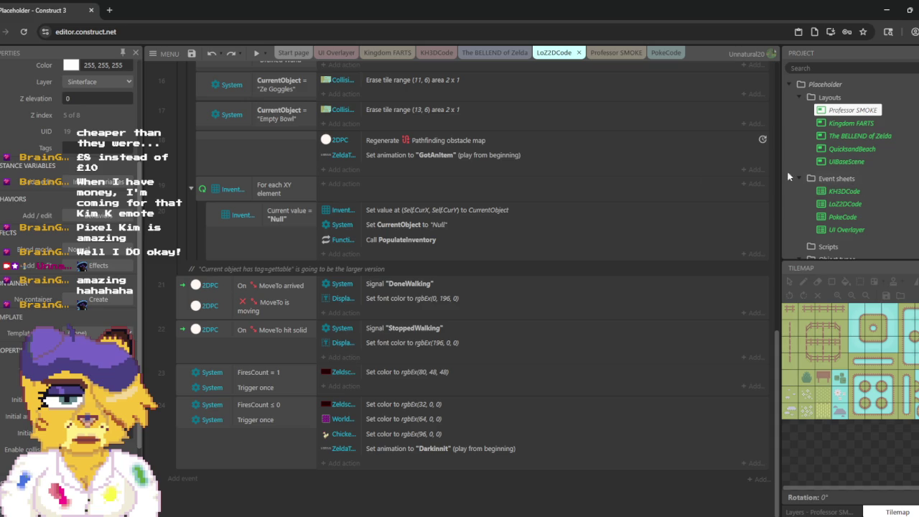
pyautogui.scroll(-3, 875, 178)
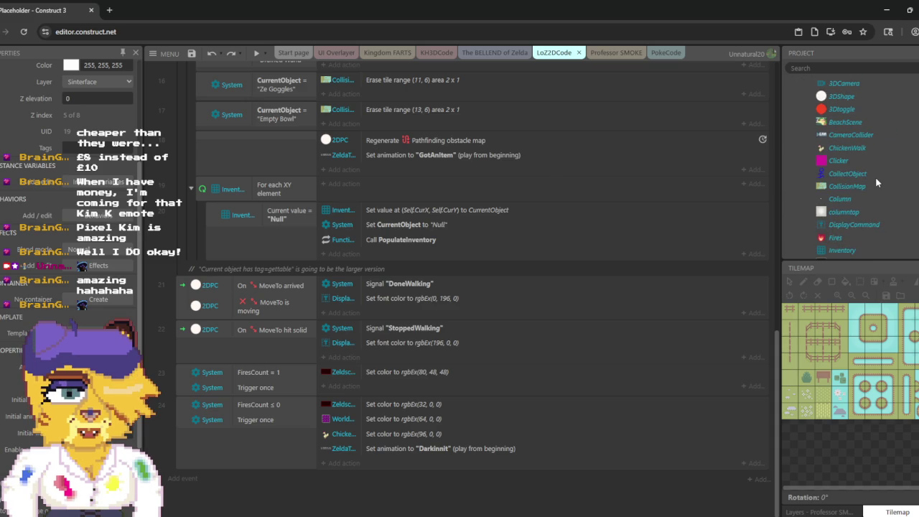
pyautogui.doubleClick(860, 149)
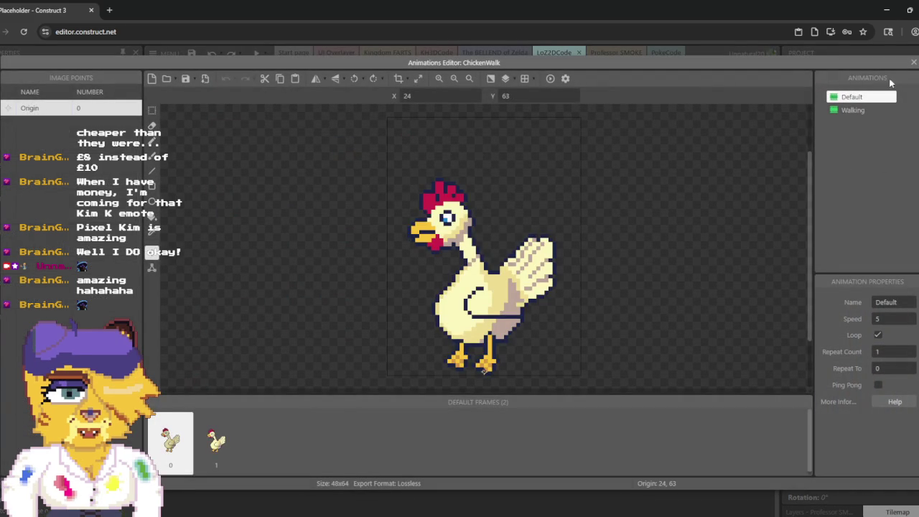
# Step: Inspect the Default animation's two frames and image point options without changing them
pyautogui.click(857, 97)
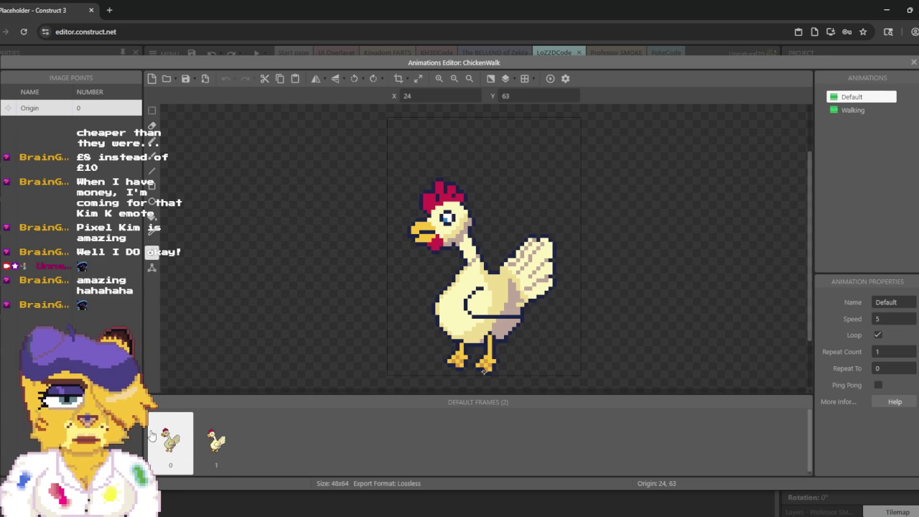
pyautogui.rightClick(185, 424)
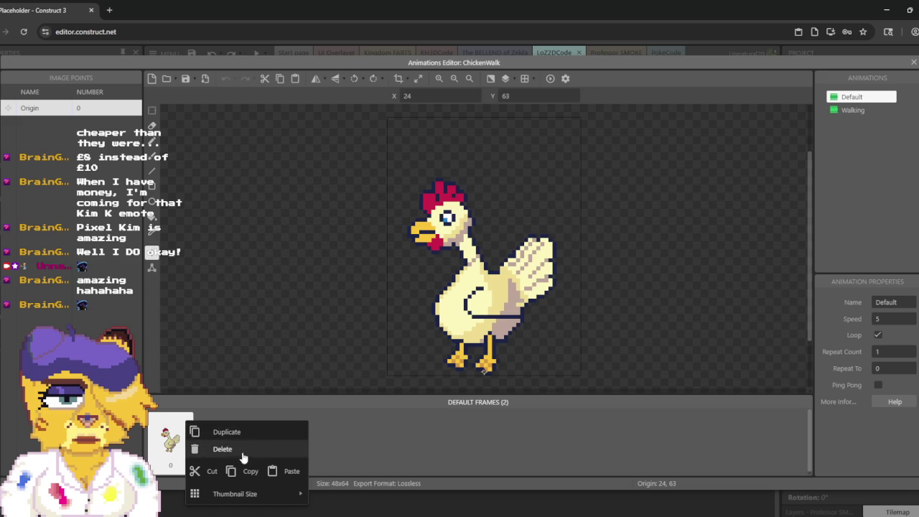
pyautogui.click(471, 441)
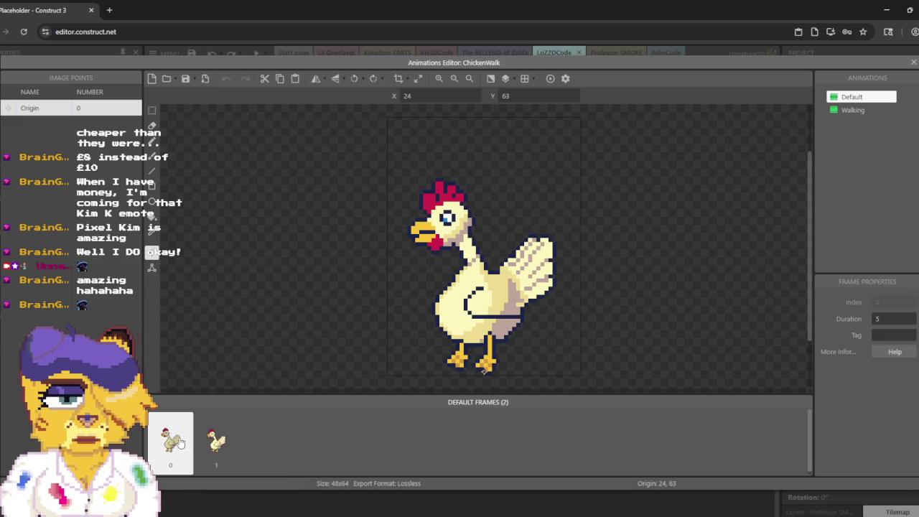
pyautogui.rightClick(63, 113)
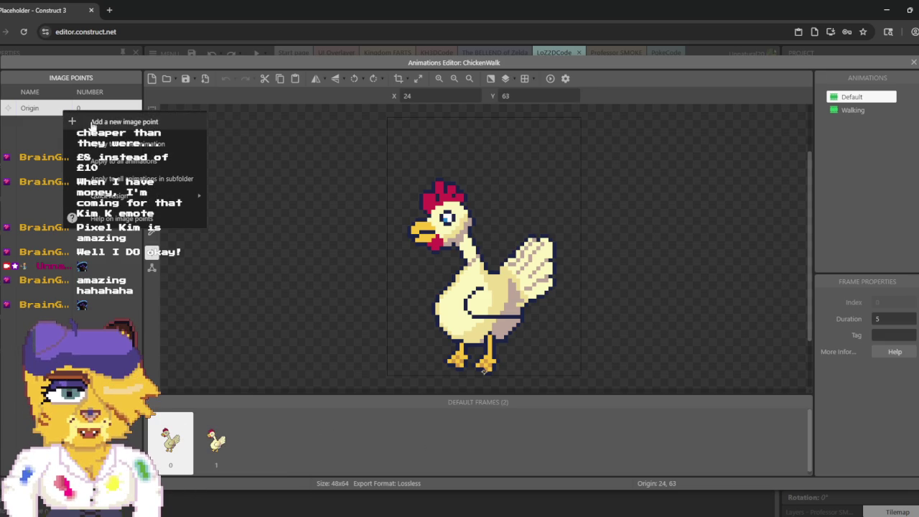
pyautogui.click(108, 145)
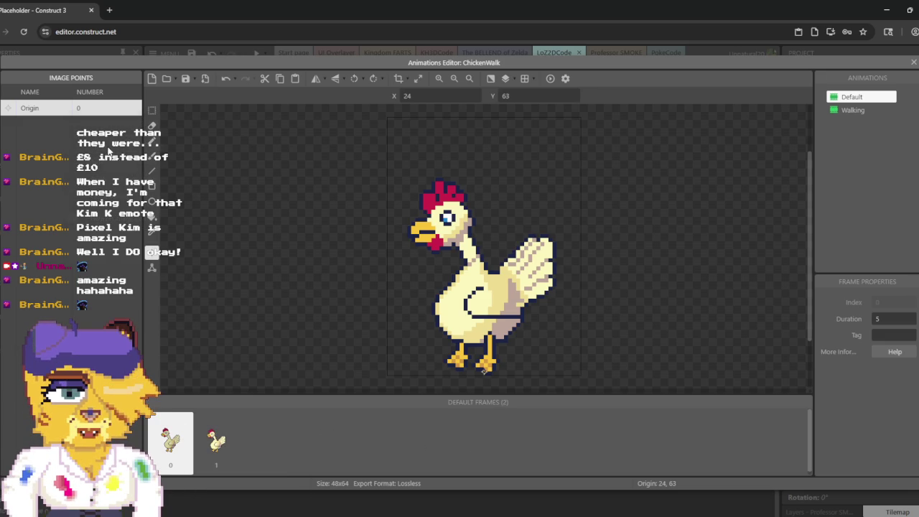
pyautogui.click(219, 432)
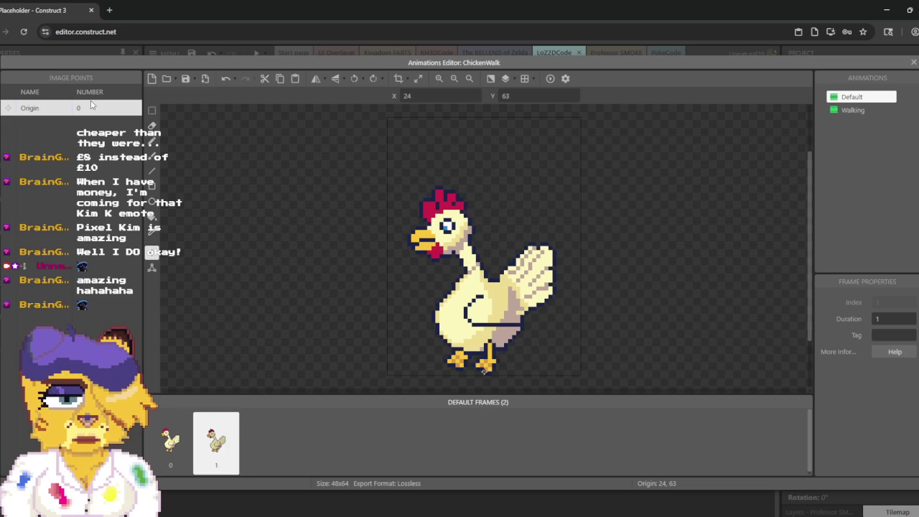
# Step: Set the Walking origin at the chicken's feet (24, 63) for all frames and close the editor
pyautogui.click(847, 111)
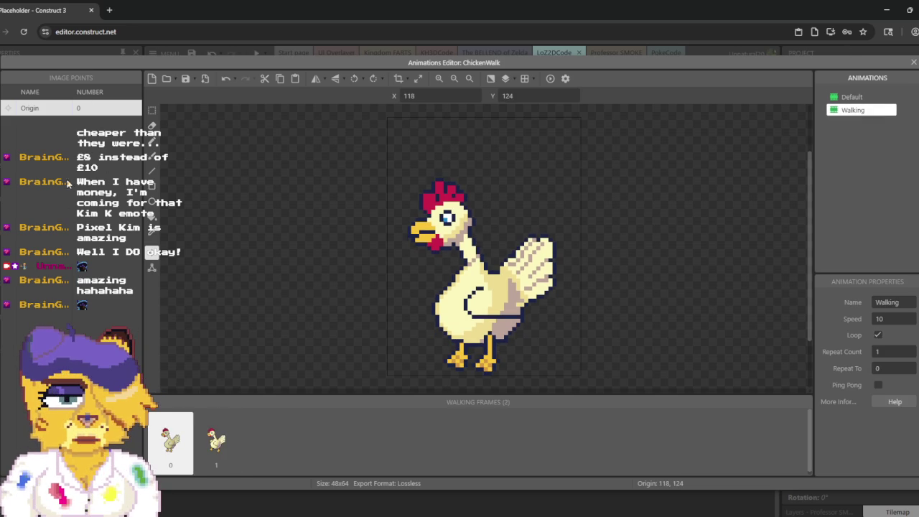
pyautogui.click(484, 371)
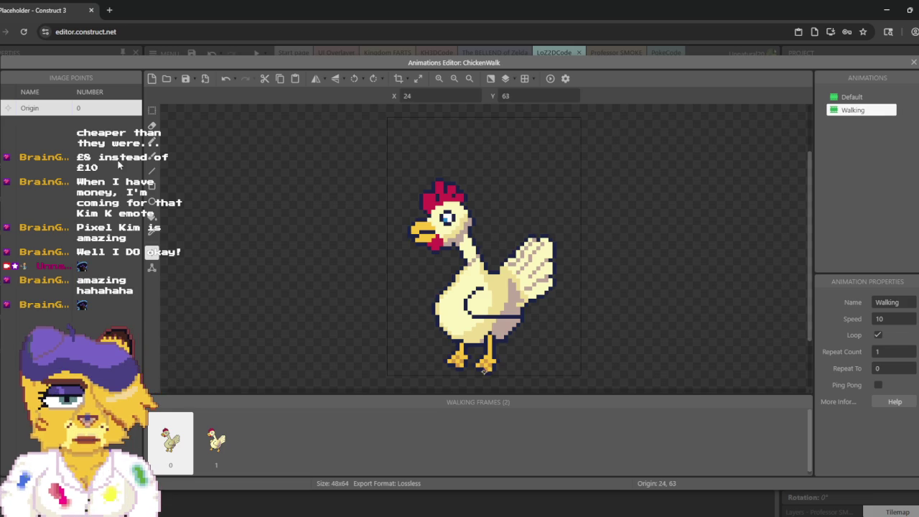
pyautogui.rightClick(104, 110)
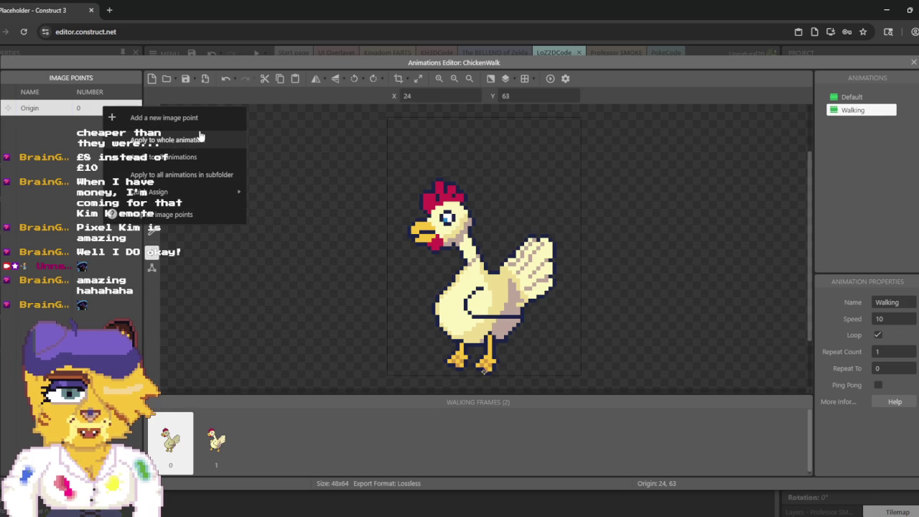
pyautogui.click(201, 138)
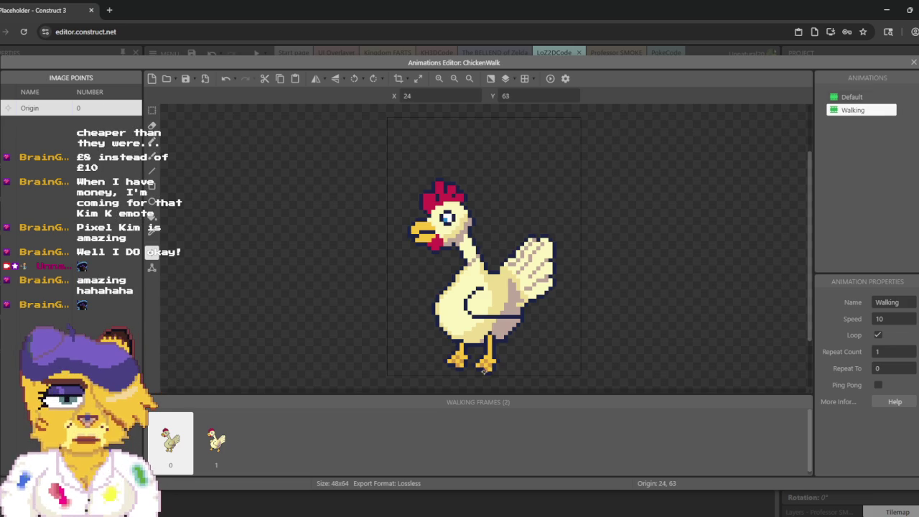
pyautogui.click(913, 62)
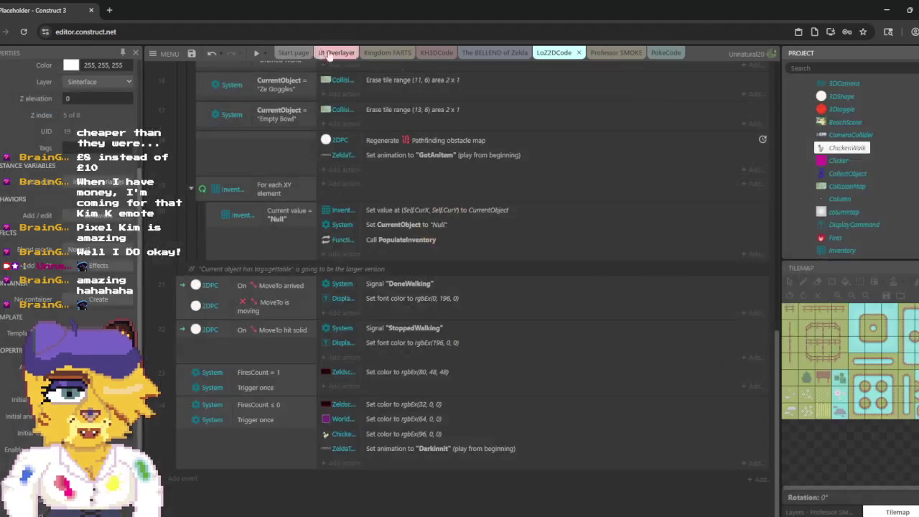
# Step: Re-enable PokeCode's every-tick Set position action on 2DPC, then preview the Professor SMOKE room
pyautogui.scroll(15, 511, 139)
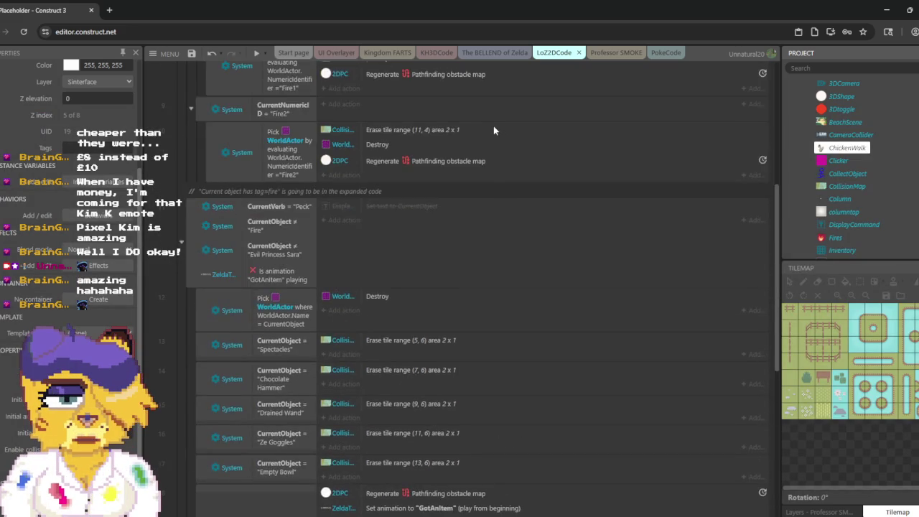
pyautogui.scroll(1, 494, 114)
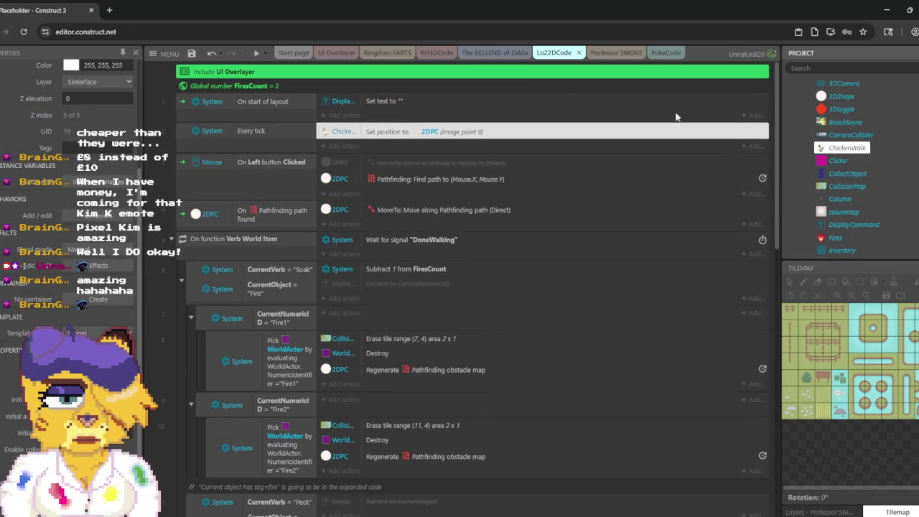
pyautogui.click(665, 52)
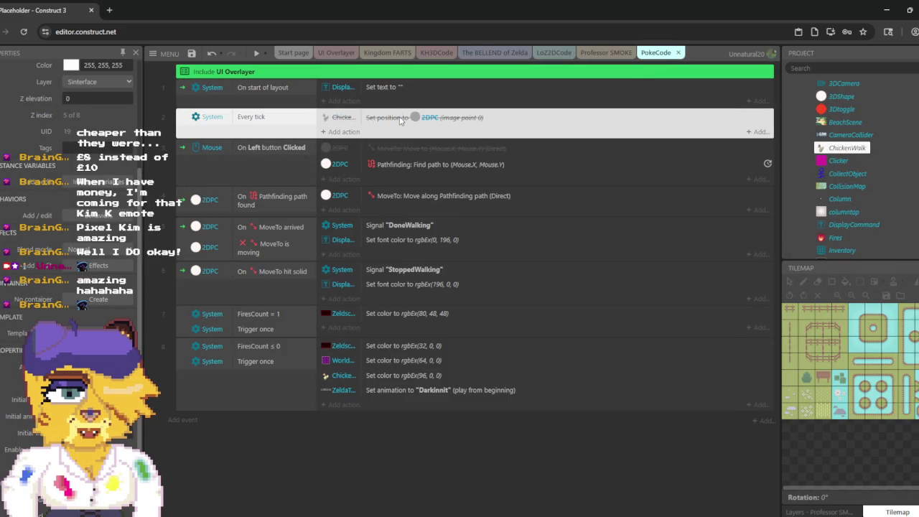
pyautogui.rightClick(401, 119)
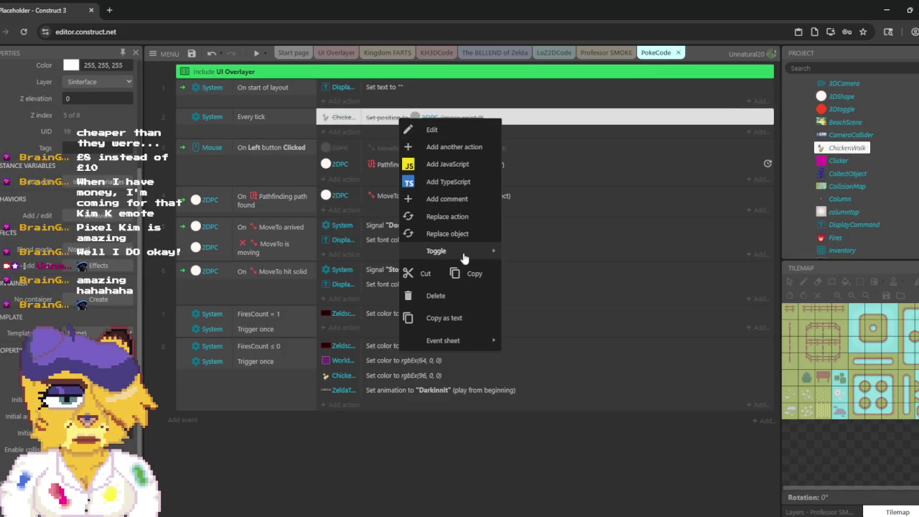
pyautogui.moveTo(463, 257)
pyautogui.click(529, 248)
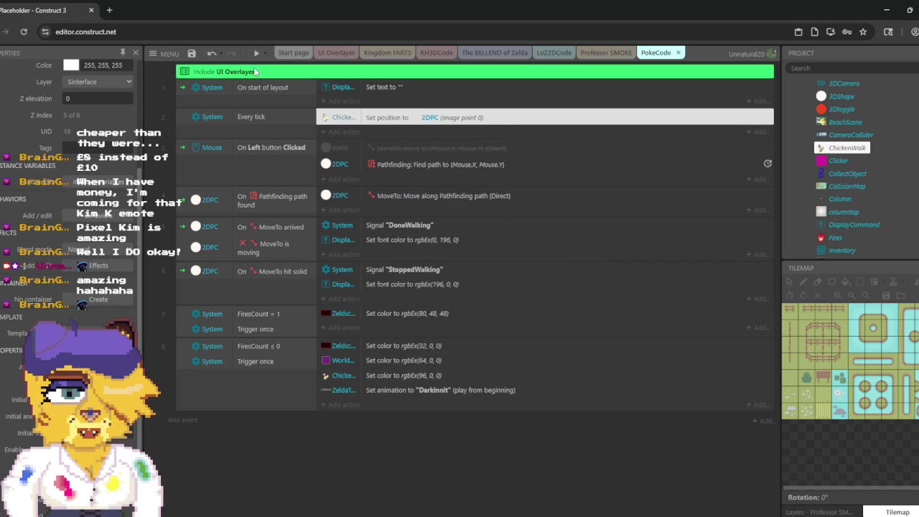
pyautogui.click(605, 52)
pyautogui.click(256, 55)
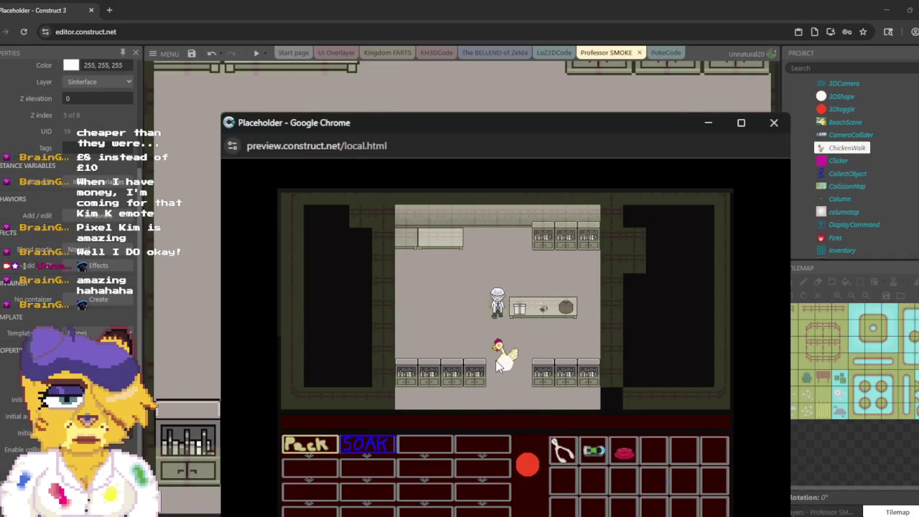
# Step: Send the chicken to a clicked spot in the preview, then close the preview window
pyautogui.click(499, 384)
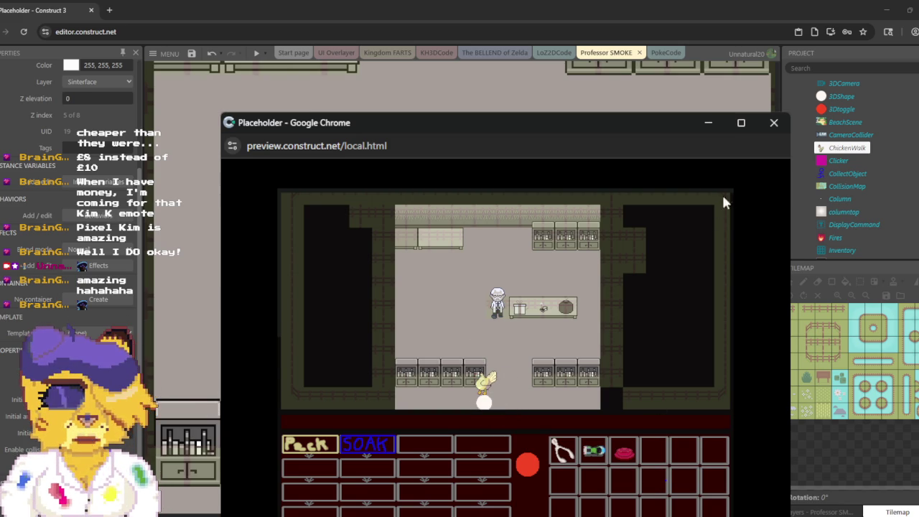
pyautogui.click(768, 127)
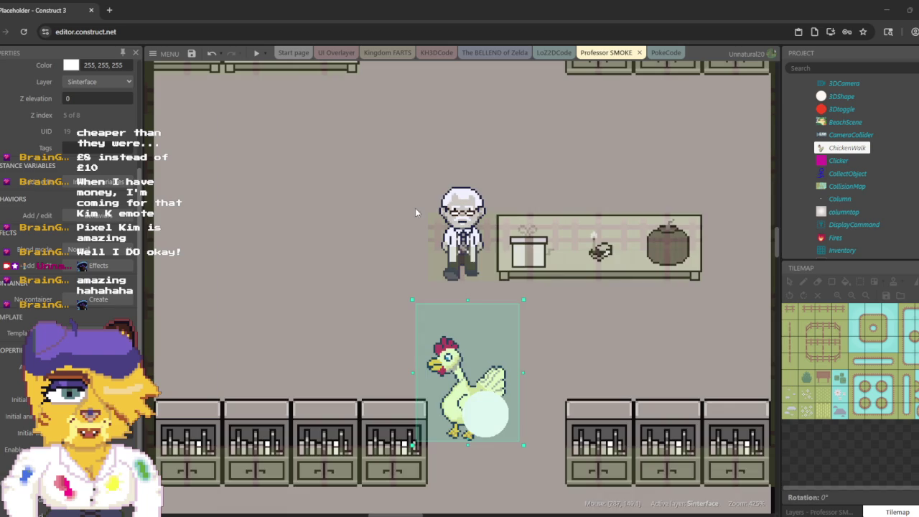
pyautogui.scroll(3, 836, 165)
# Step: Inspect 2DPC, run and close two Professor SMOKE previews, then return to the PokeCode sheet
pyautogui.click(834, 172)
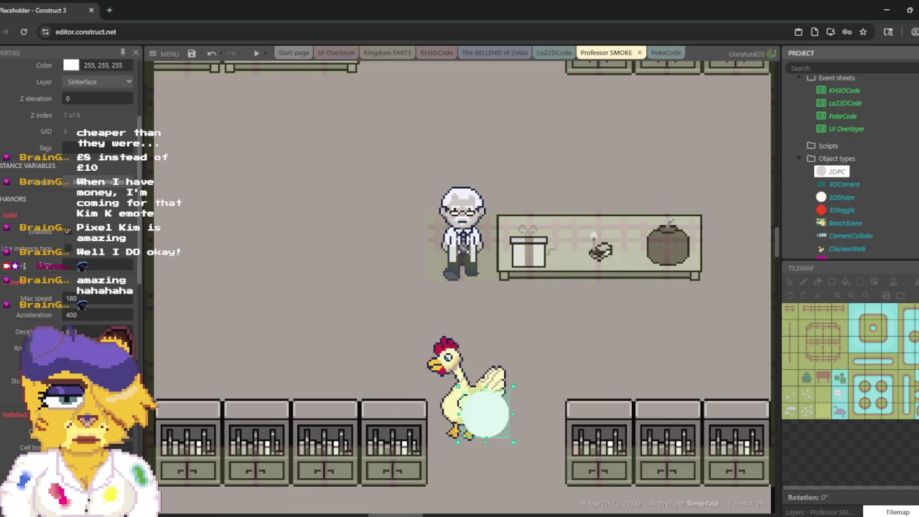
pyautogui.scroll(-2, 69, 284)
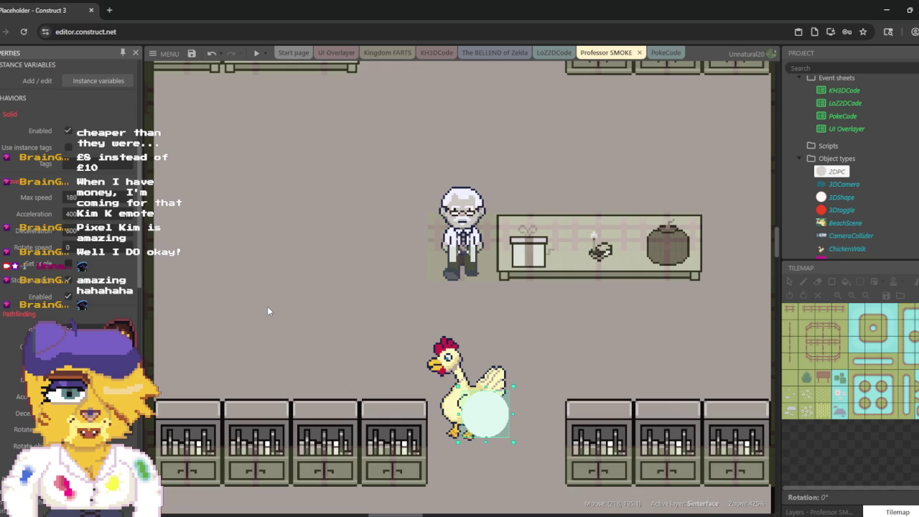
pyautogui.click(258, 54)
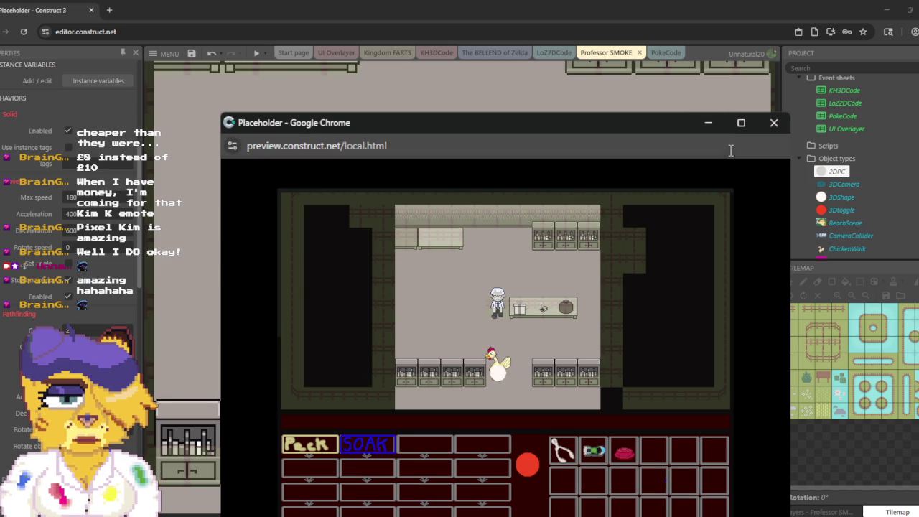
pyautogui.click(771, 125)
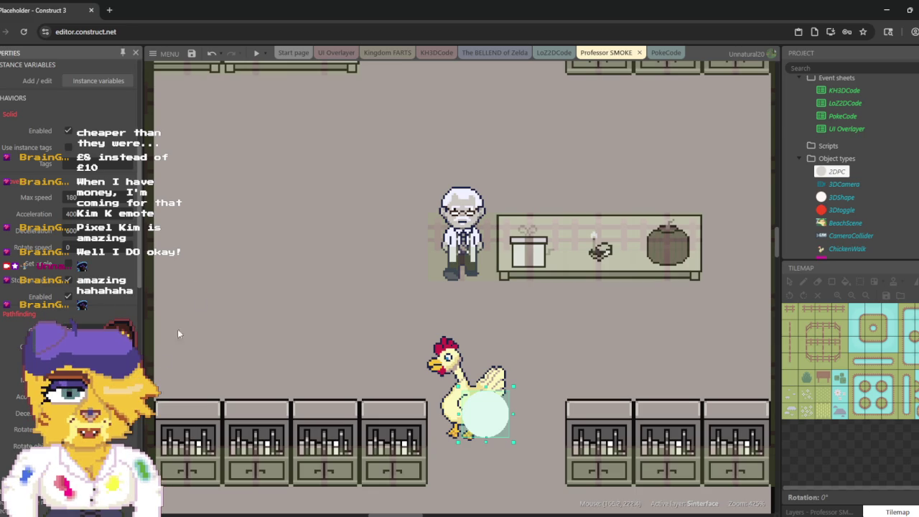
pyautogui.click(255, 56)
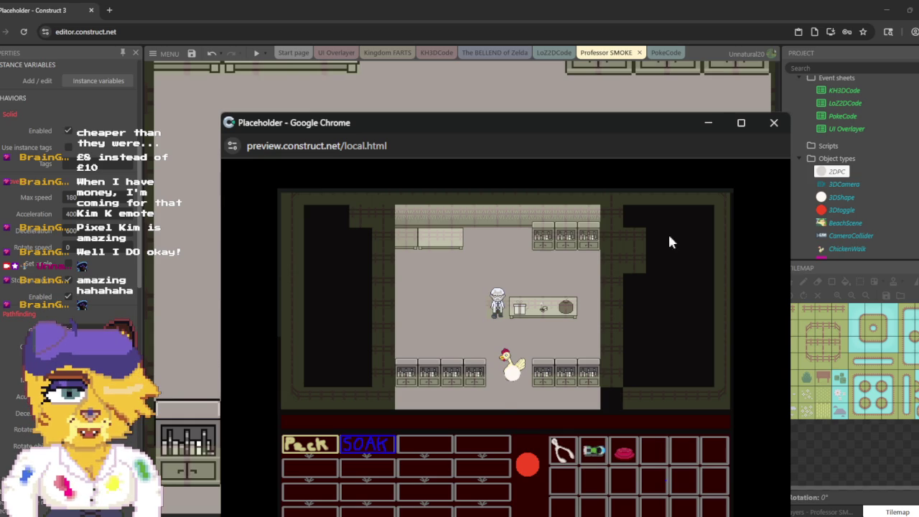
pyautogui.click(760, 124)
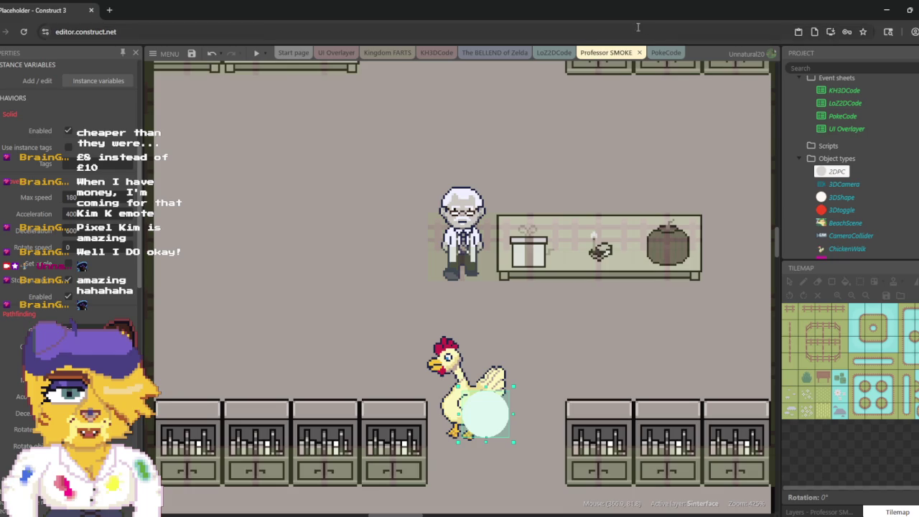
pyautogui.click(672, 56)
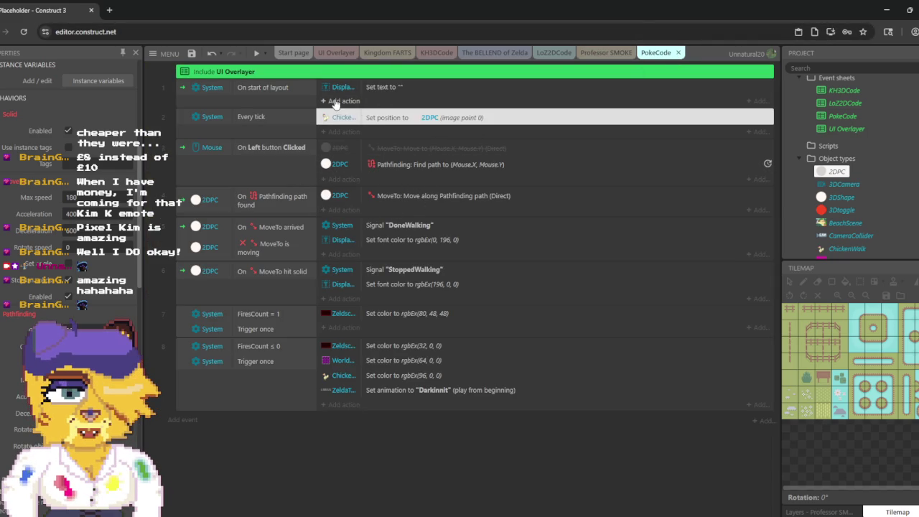
# Step: Add a 2DPC Pathfinding 'Regenerate obstacle map' action to PokeCode's On start of layout event
pyautogui.click(334, 101)
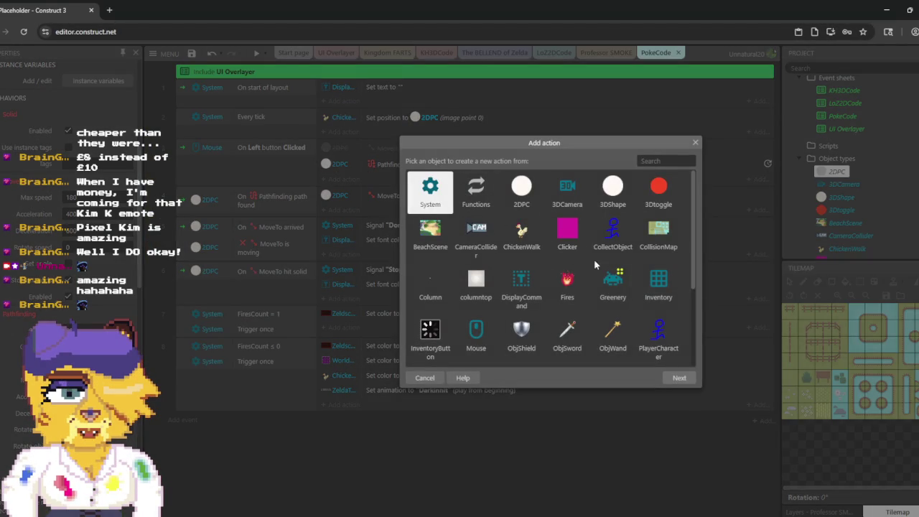
pyautogui.doubleClick(521, 190)
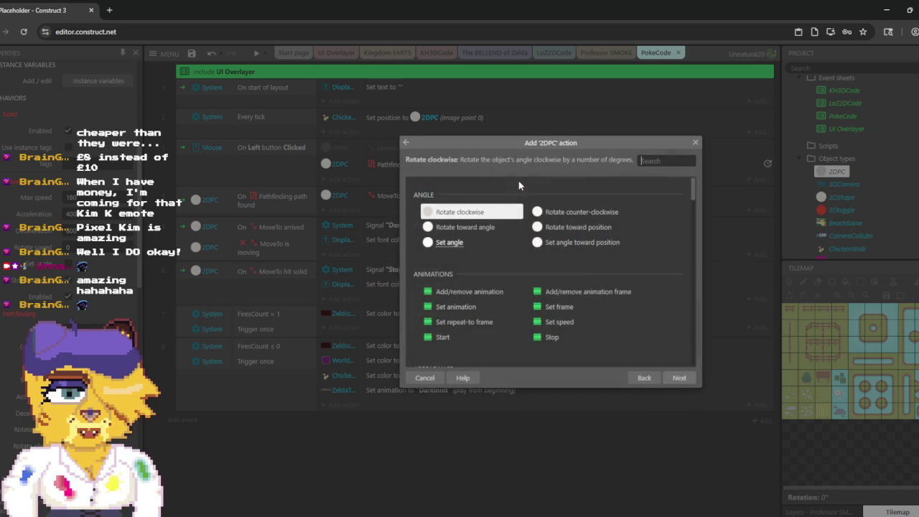
pyautogui.scroll(-10, 577, 267)
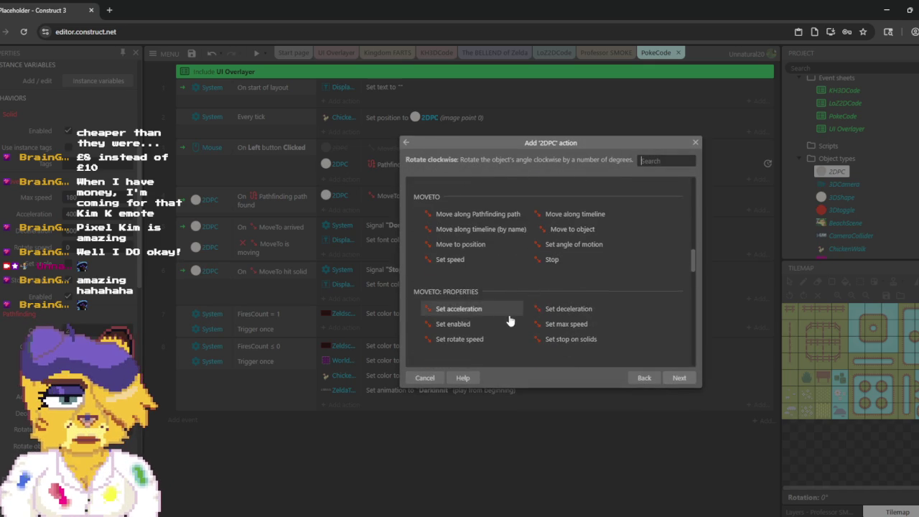
pyautogui.scroll(-1, 494, 251)
pyautogui.scroll(-2, 495, 252)
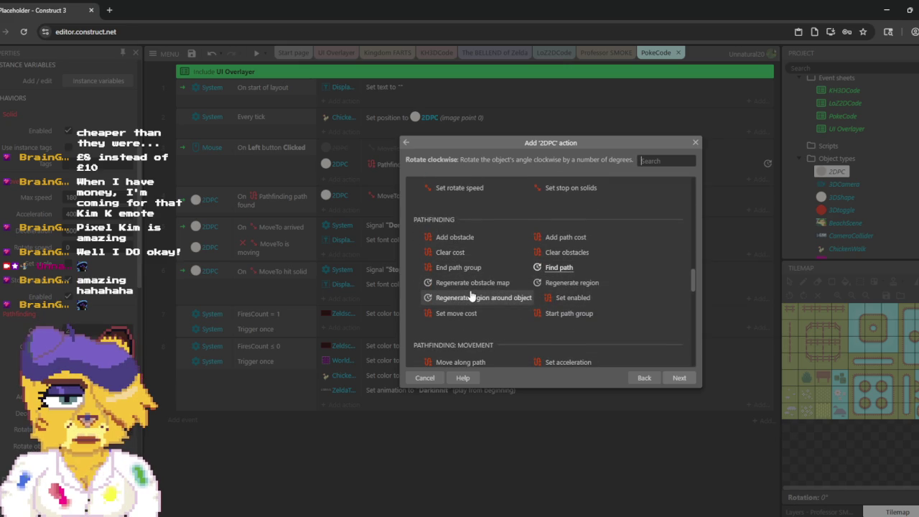
pyautogui.scroll(-1, 468, 298)
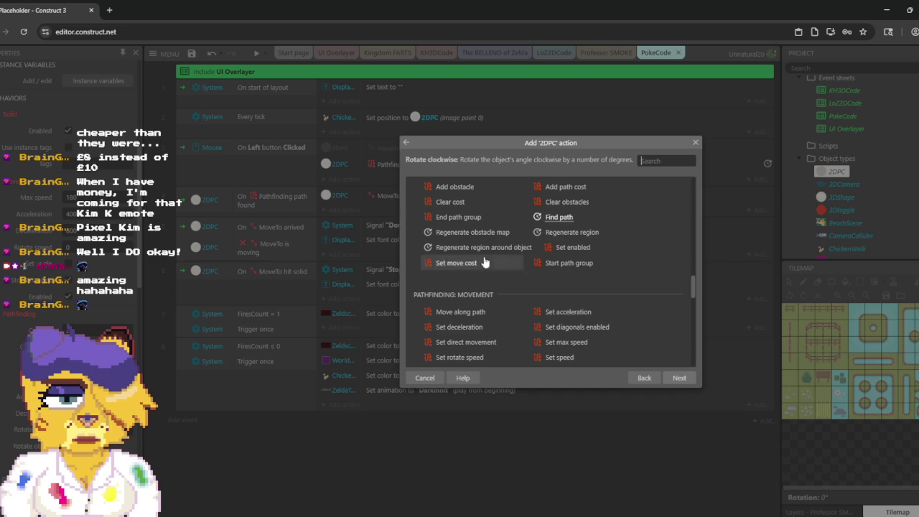
pyautogui.click(491, 238)
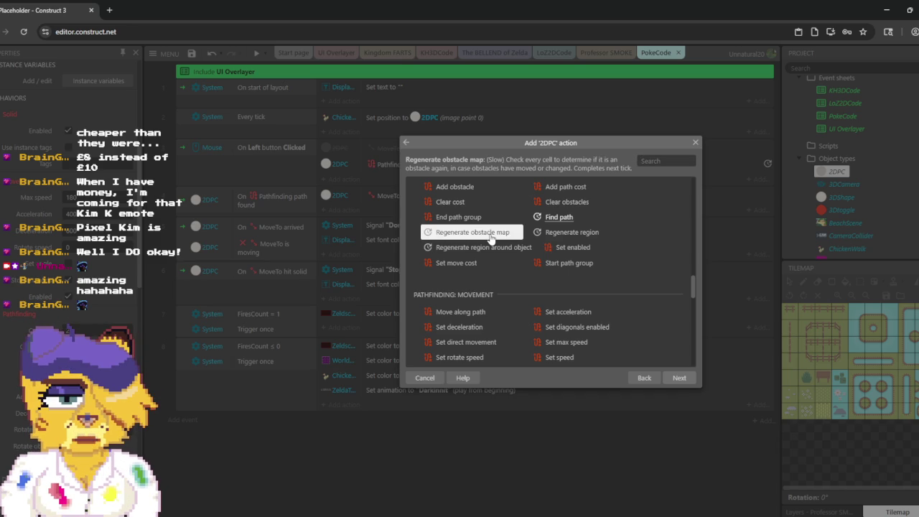
pyautogui.doubleClick(491, 238)
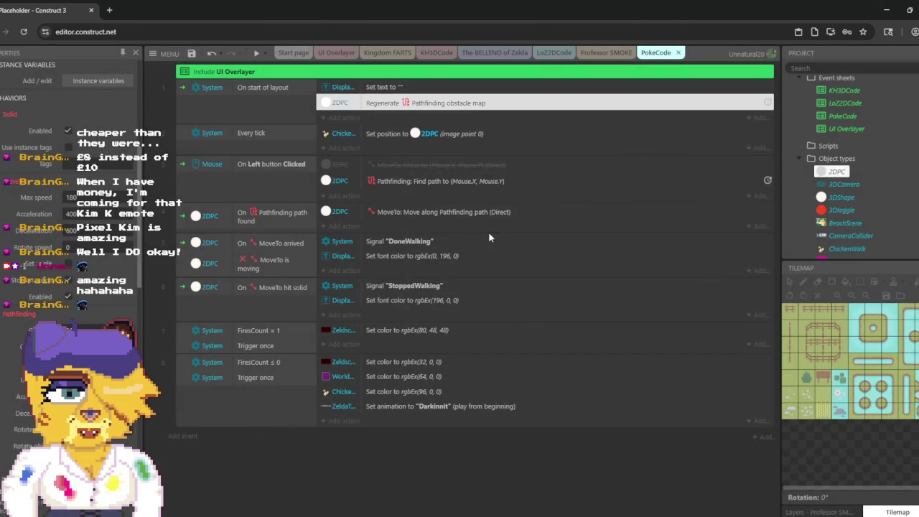
# Step: Preview the game, send the chicken to a clicked spot, then switch to The BELLEND of Zelda layout
pyautogui.click(256, 53)
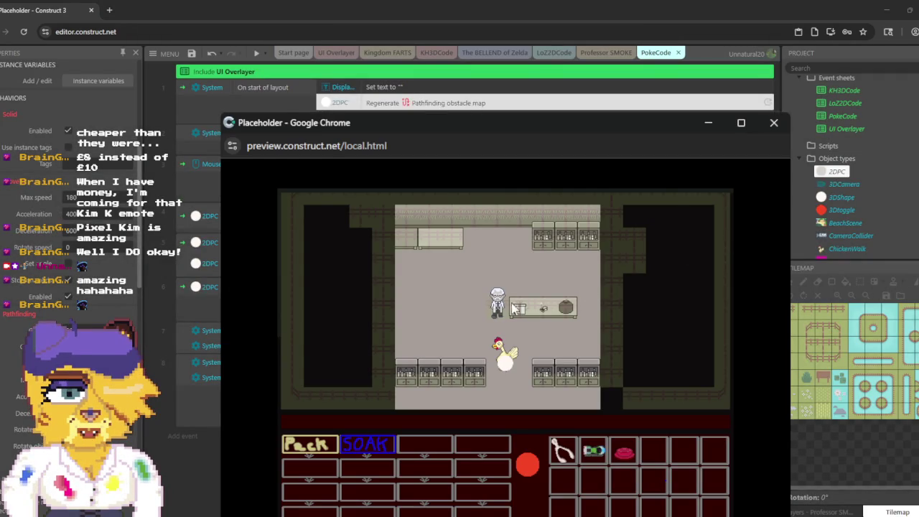
pyautogui.click(507, 405)
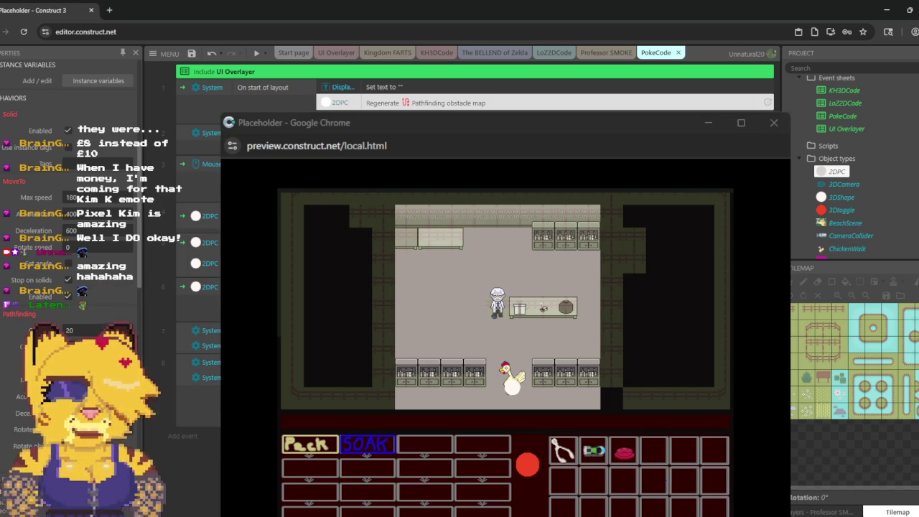
pyautogui.click(485, 57)
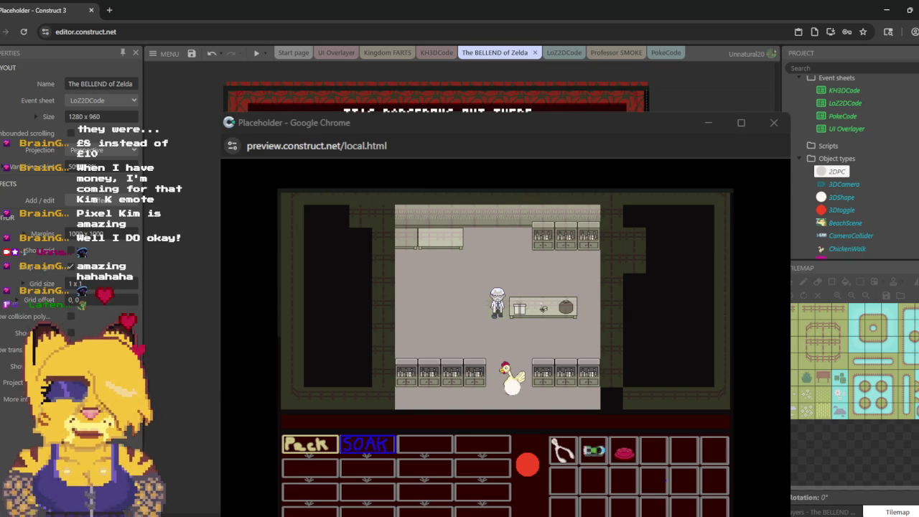
# Step: Return to the Professor SMOKE layout via PokeCode and select the CollisionMap tilemap
pyautogui.click(664, 58)
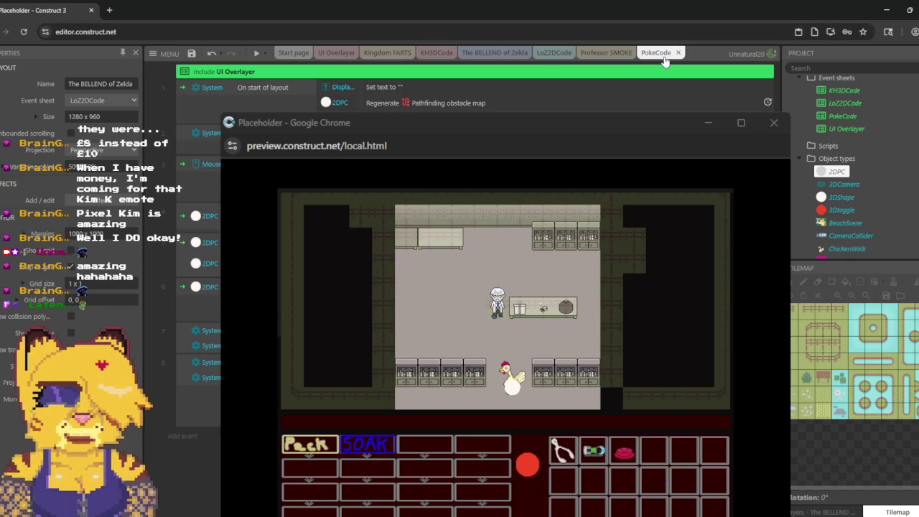
pyautogui.click(607, 65)
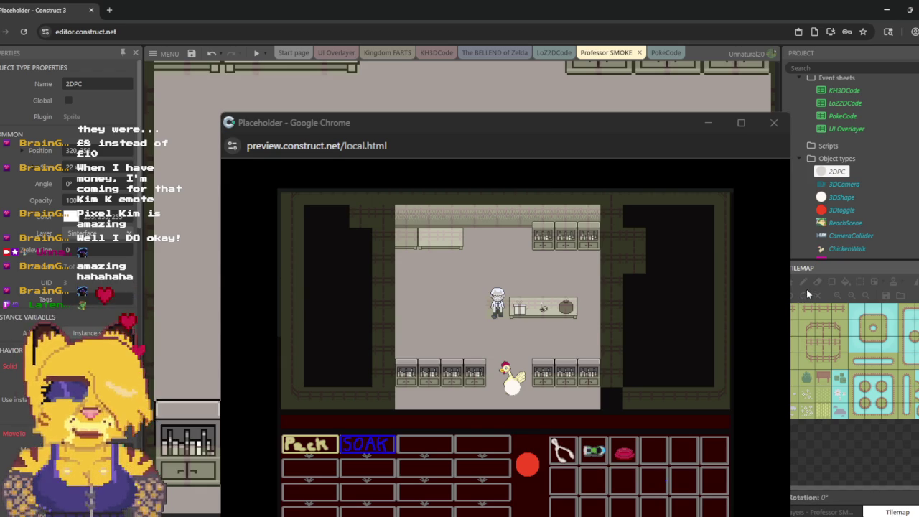
pyautogui.scroll(-4, 856, 192)
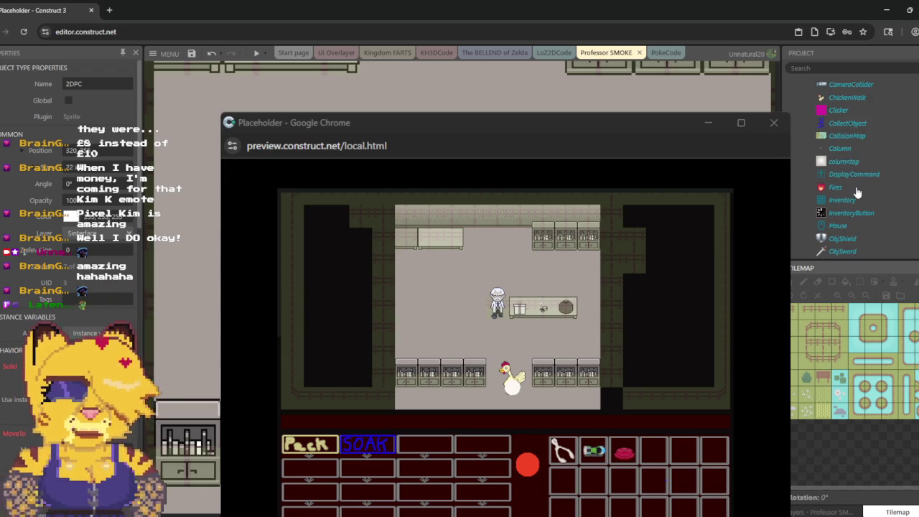
pyautogui.click(841, 136)
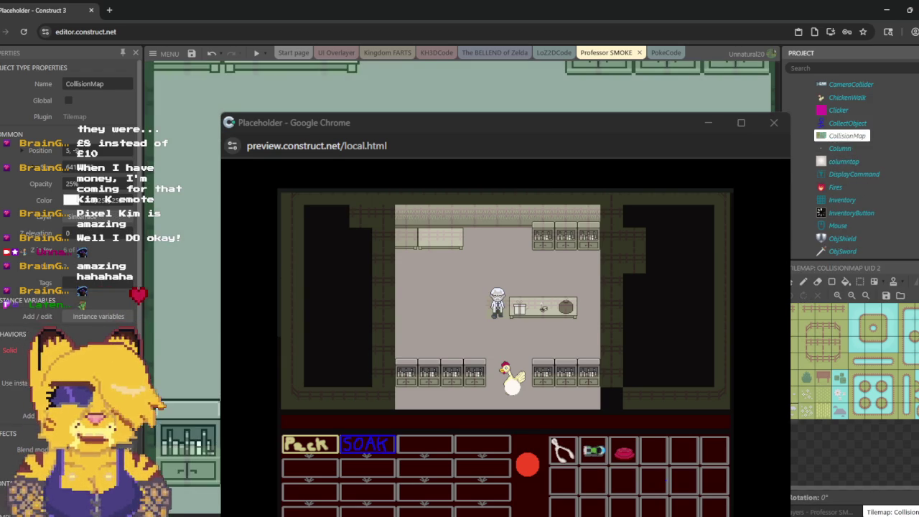
pyautogui.doubleClick(797, 376)
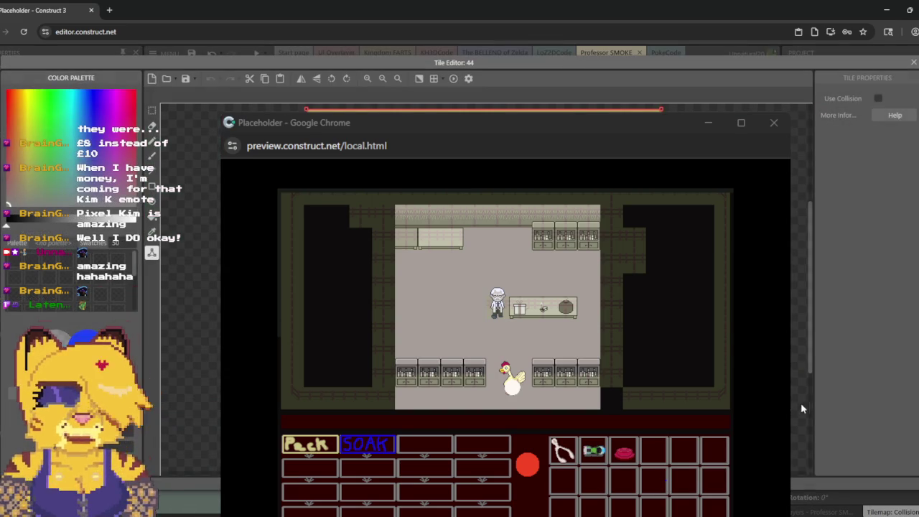
pyautogui.click(913, 62)
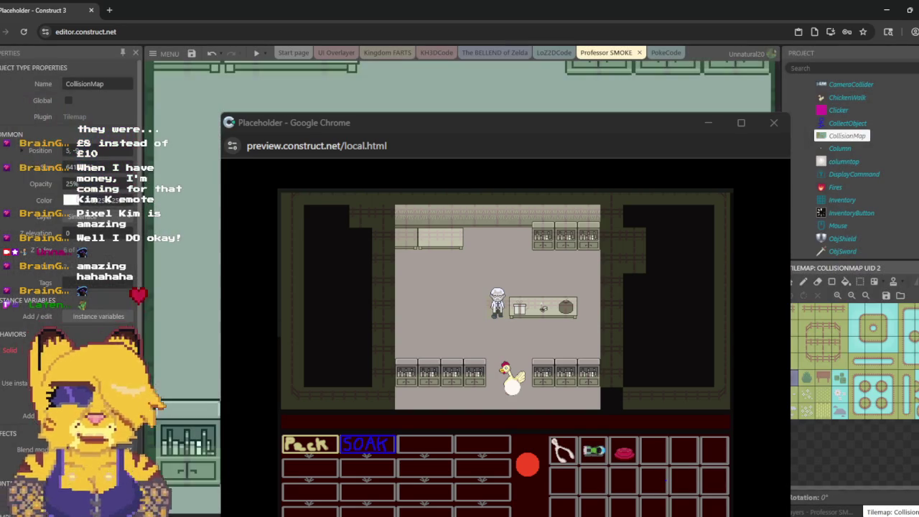
pyautogui.click(803, 282)
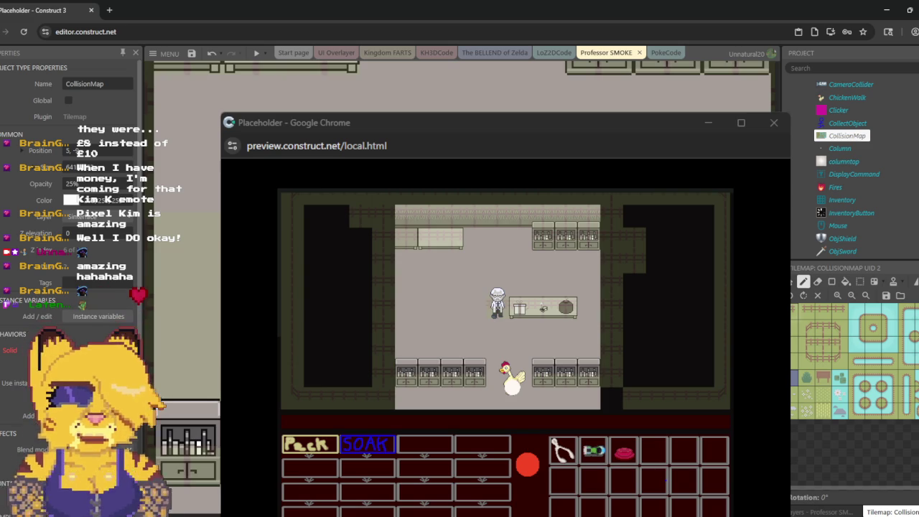
pyautogui.scroll(2, 459, 86)
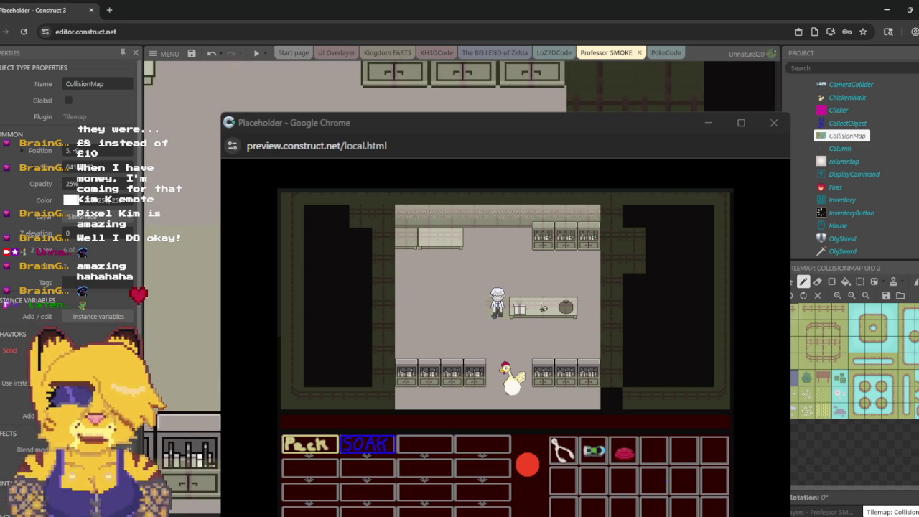
pyautogui.scroll(3, 445, 108)
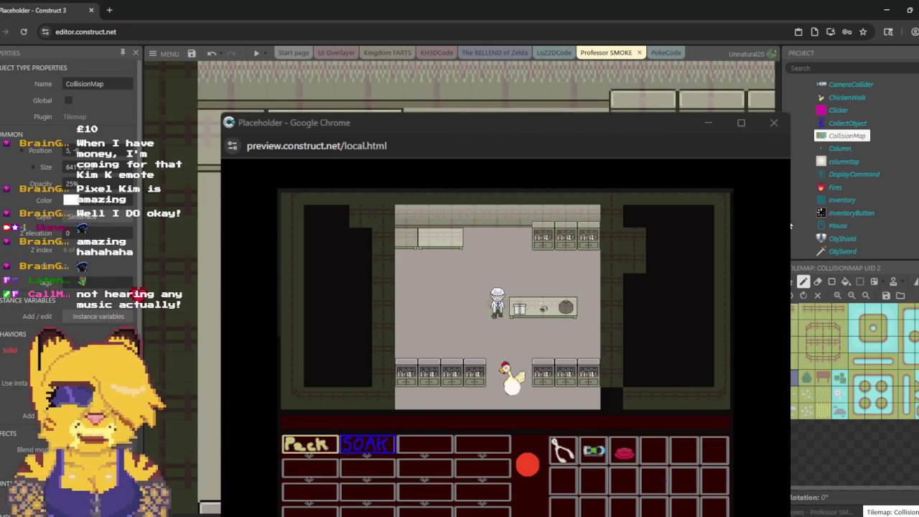
pyautogui.hscroll(5, 459, 86)
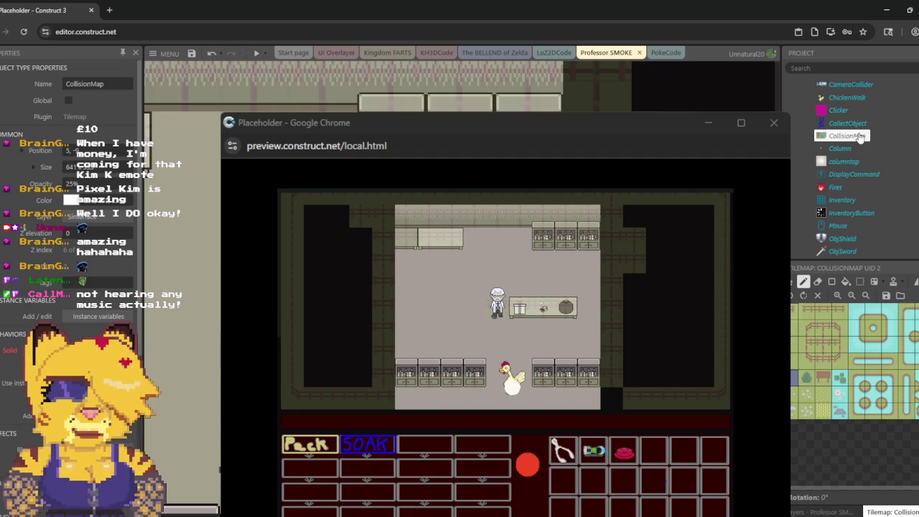
pyautogui.scroll(5, 857, 143)
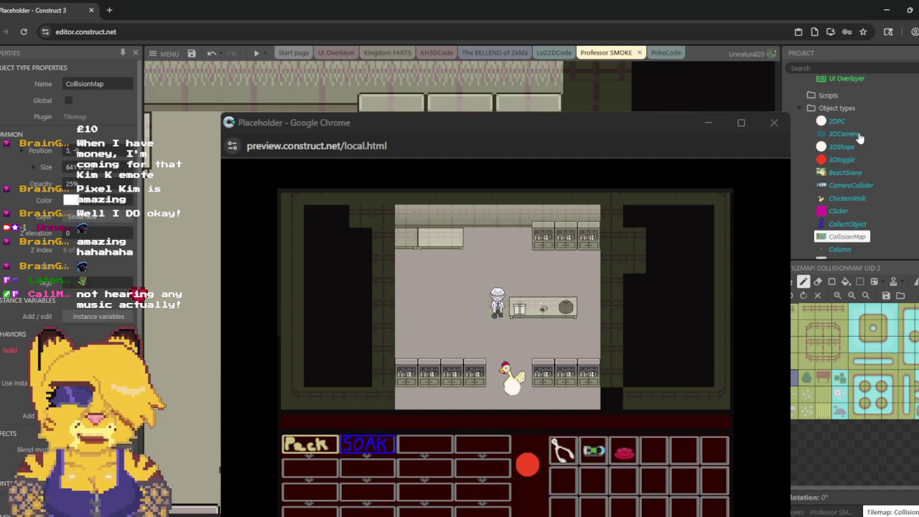
pyautogui.scroll(-10, 854, 151)
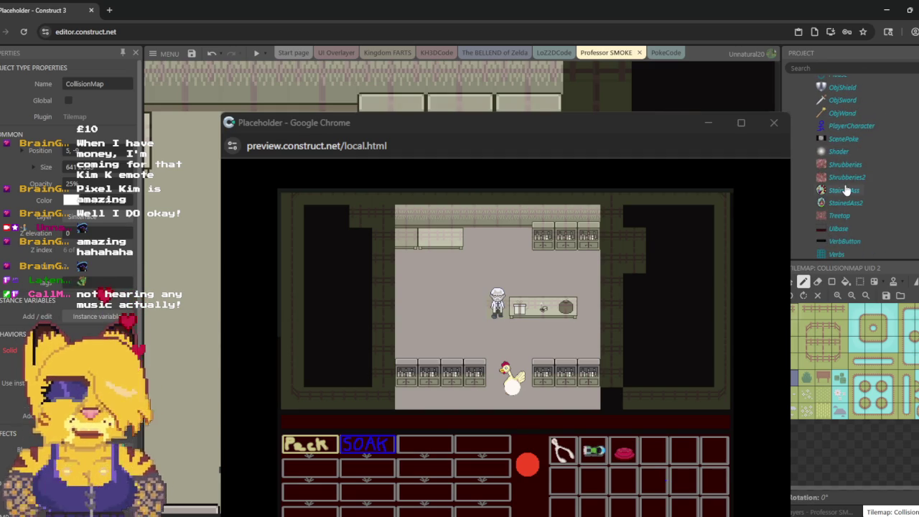
pyautogui.scroll(-3, 847, 189)
pyautogui.doubleClick(857, 166)
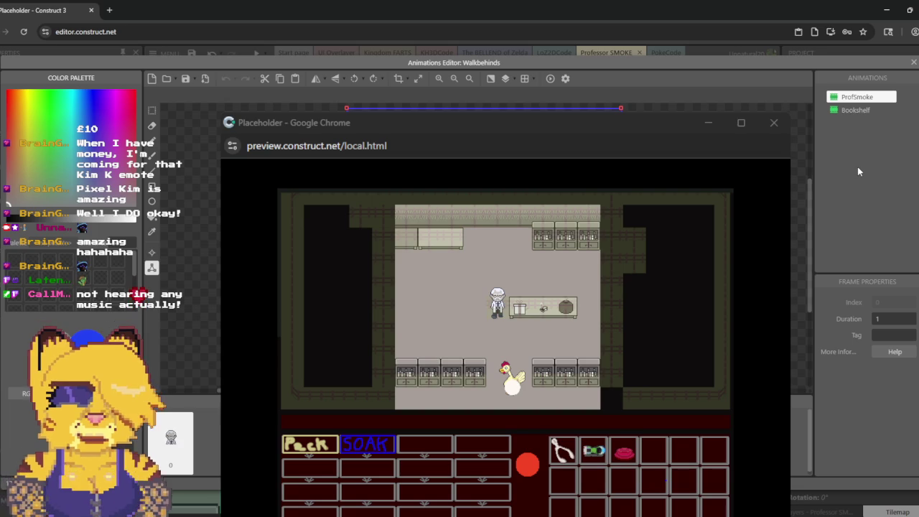
pyautogui.click(914, 63)
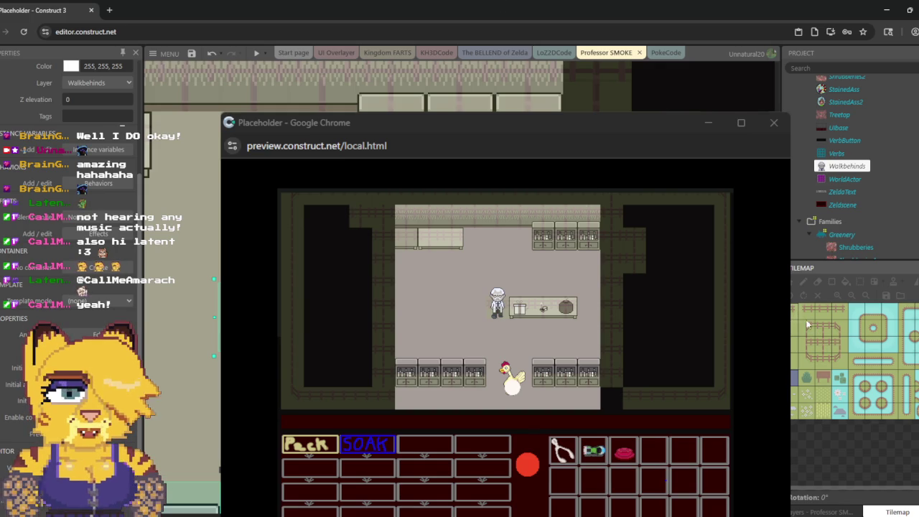
# Step: Select CollisionMap and pick fence tile 64 from its tileset palette for editing
pyautogui.scroll(10, 850, 172)
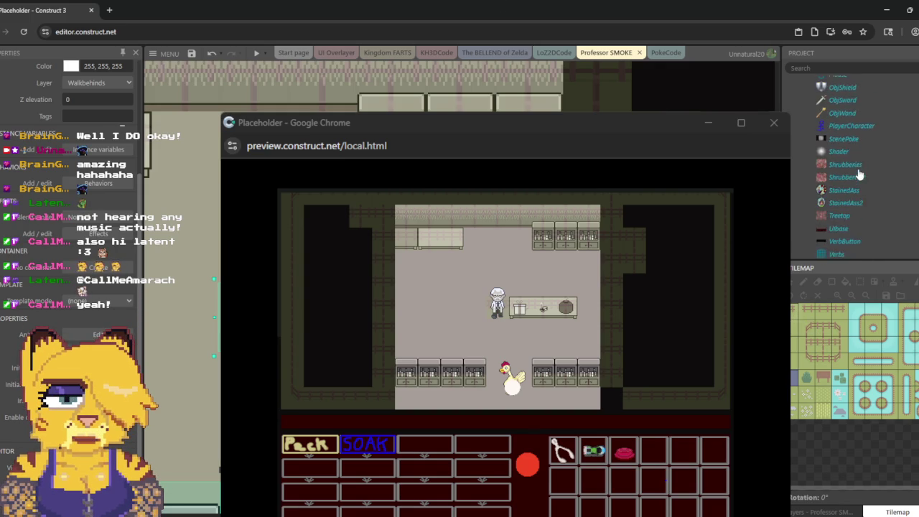
pyautogui.scroll(2, 851, 174)
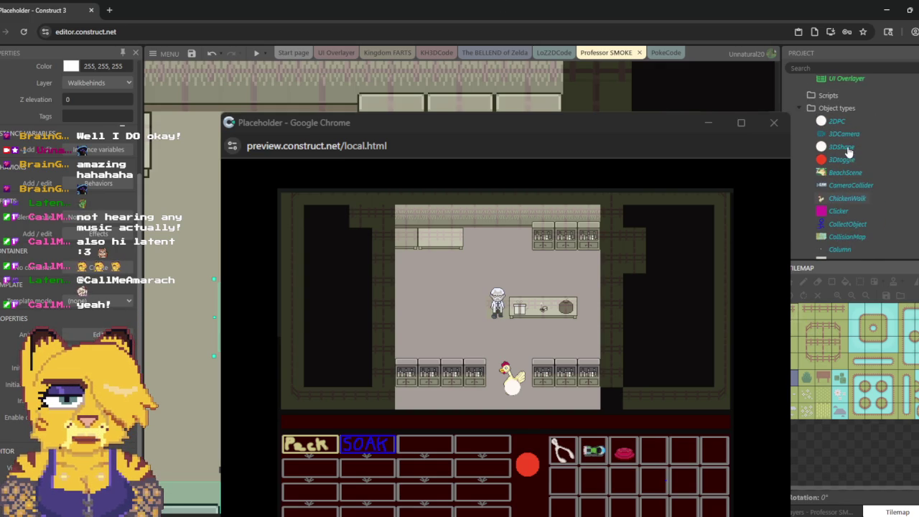
pyautogui.scroll(-3, 849, 164)
pyautogui.click(847, 136)
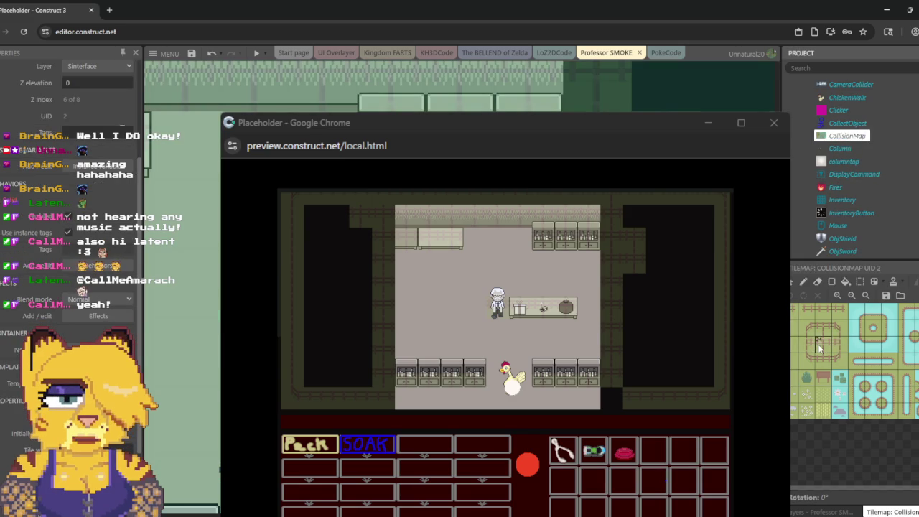
pyautogui.click(819, 345)
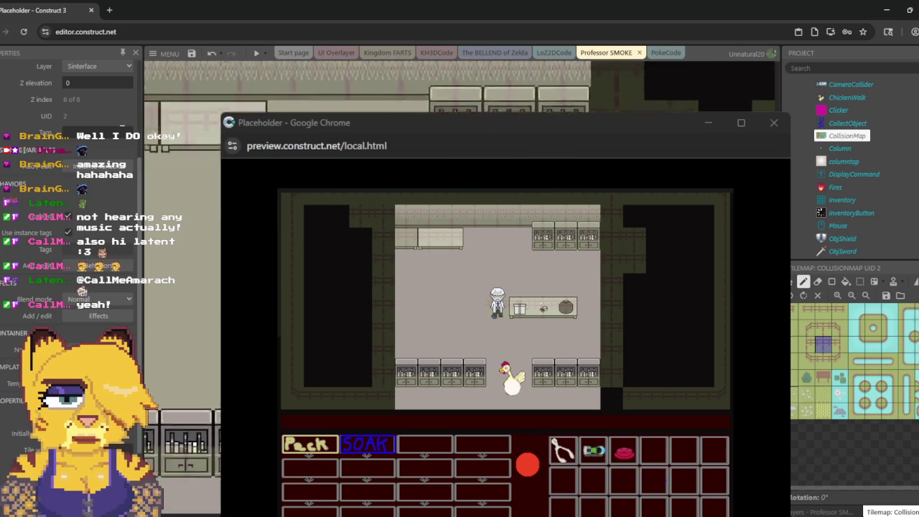
pyautogui.scroll(-3, 460, 86)
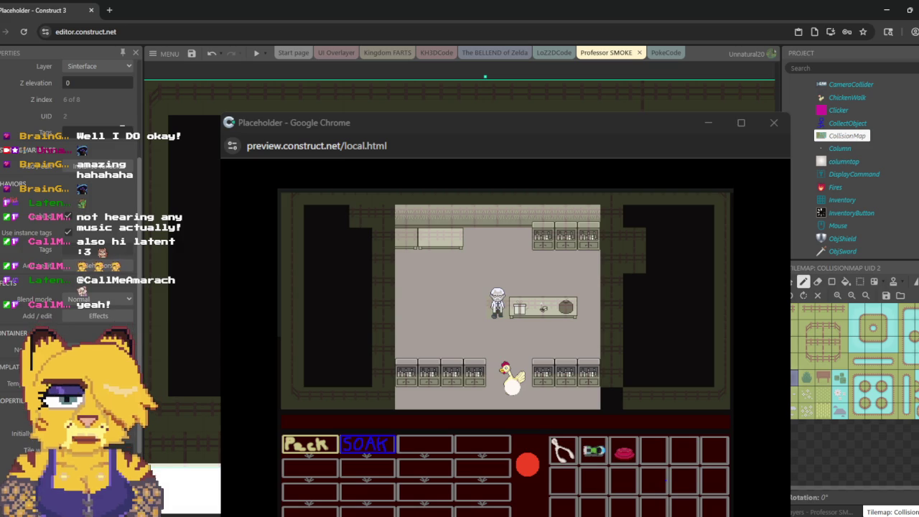
pyautogui.click(822, 343)
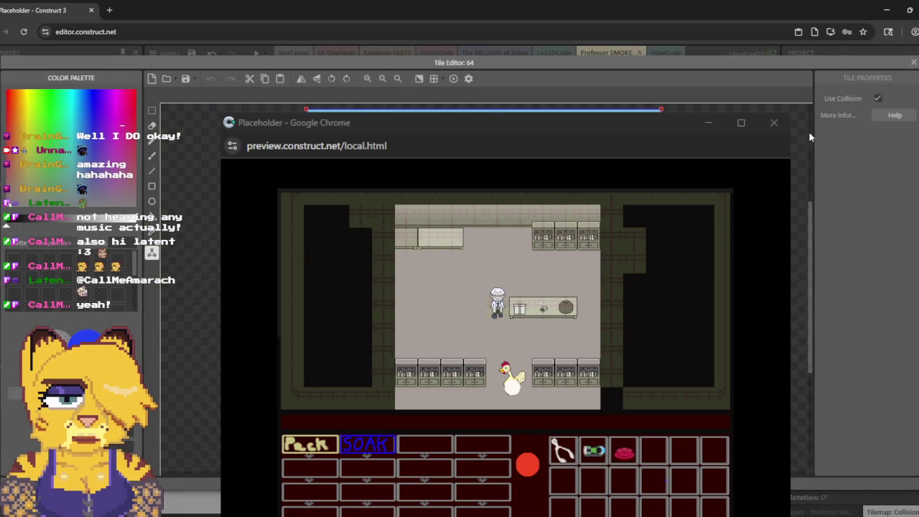
# Step: Close the tile 64 editor and refresh the Professor SMOKE preview with the latest room changes
pyautogui.click(912, 62)
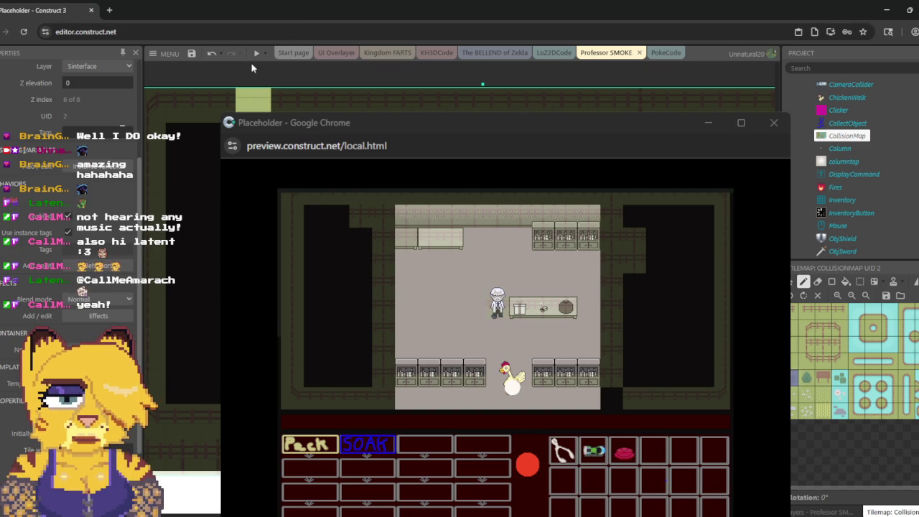
pyautogui.press('F5')
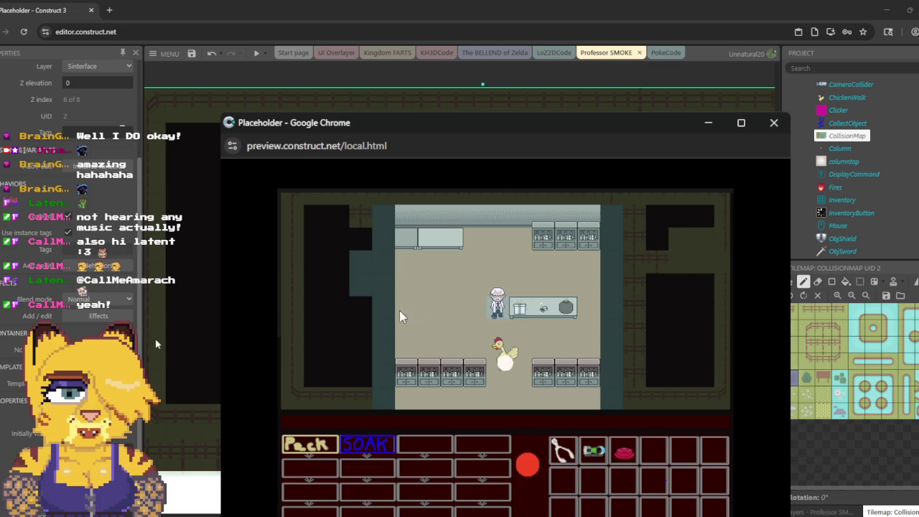
# Step: Close the Professor SMOKE preview window and switch to The BELLEND of Zelda layout
pyautogui.click(769, 123)
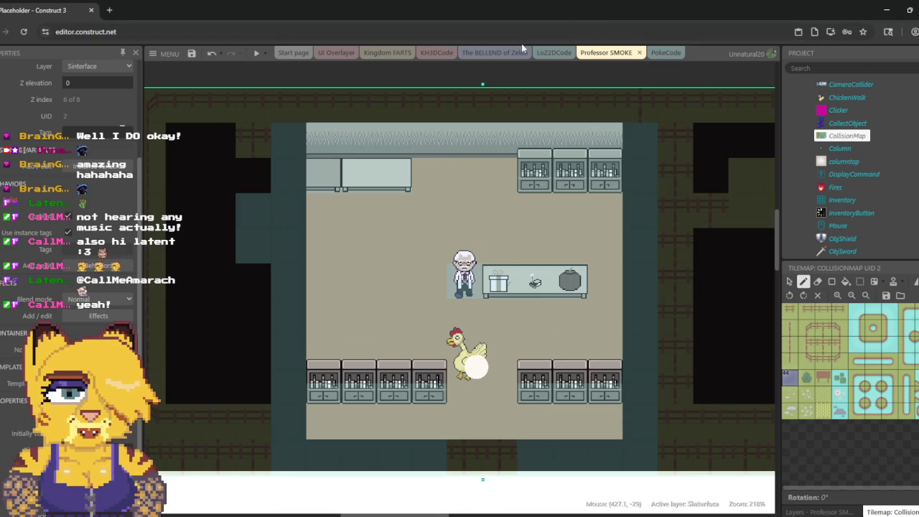
pyautogui.click(495, 53)
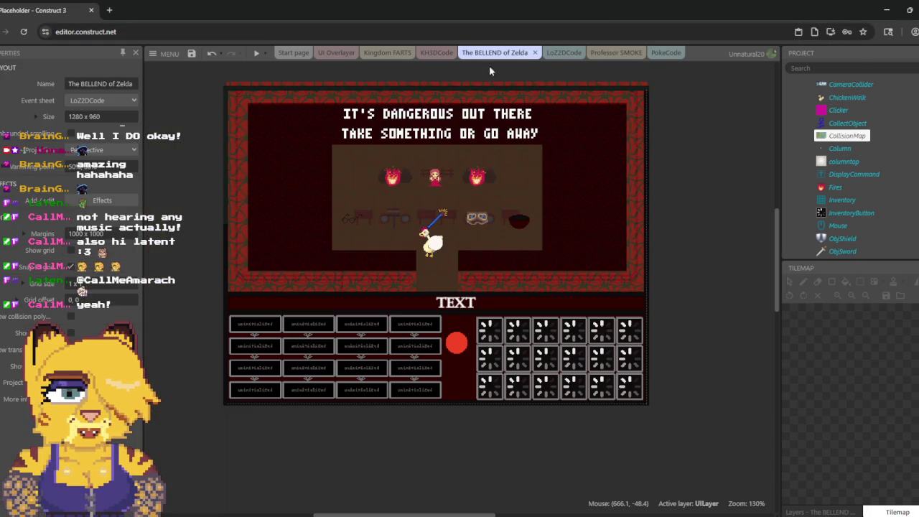
pyautogui.click(256, 54)
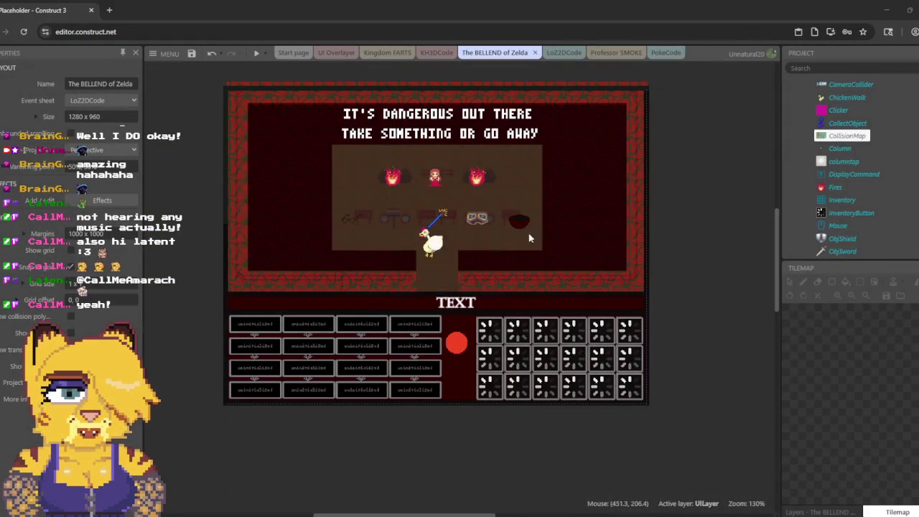
pyautogui.press('Left')
pyautogui.press('Up')
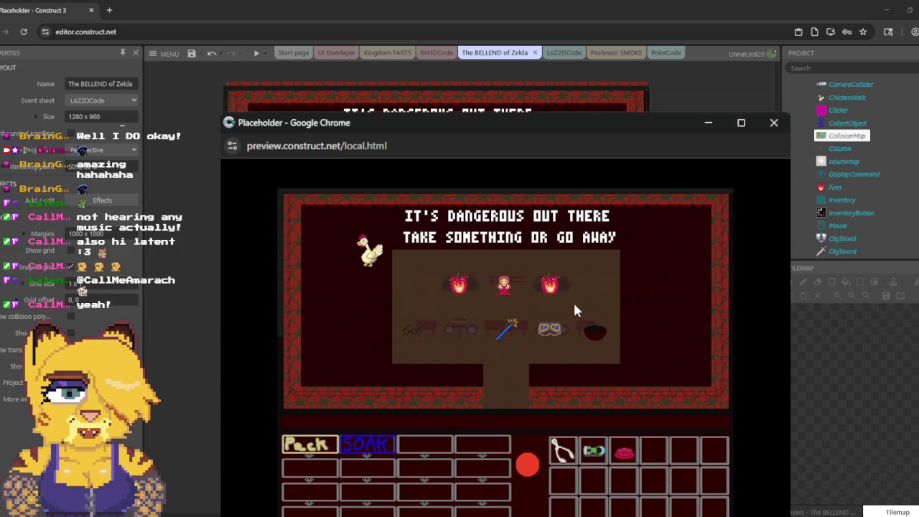
pyautogui.press('Right')
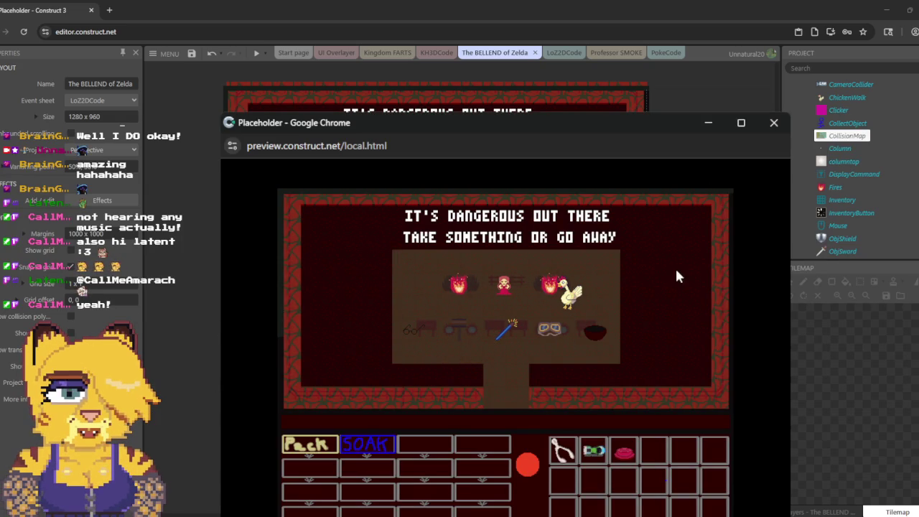
pyautogui.click(777, 126)
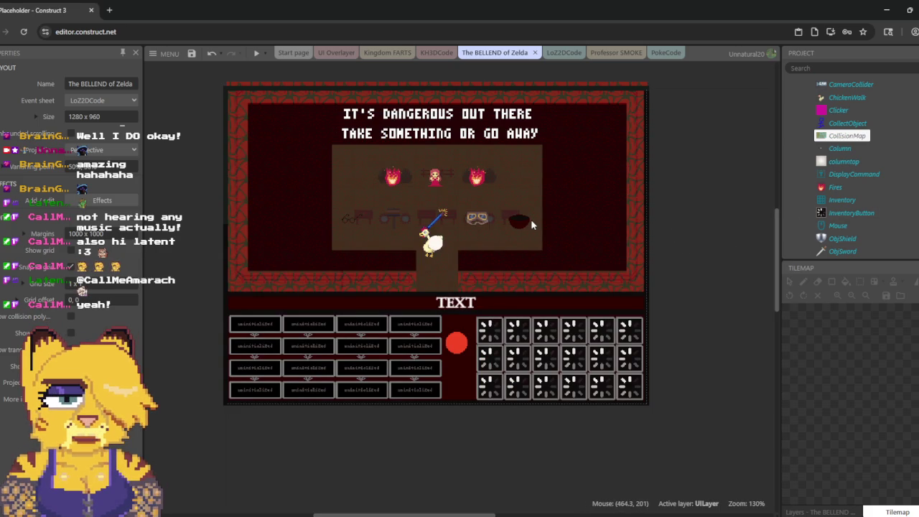
pyautogui.click(863, 136)
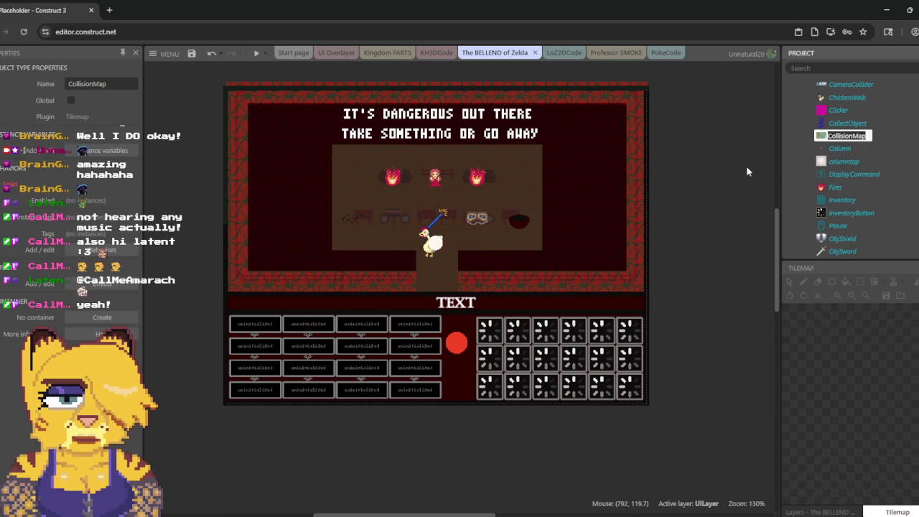
# Step: Try selecting the UIbase and Zeldscene sprites and CollisionMap, then reload the editor
pyautogui.click(526, 193)
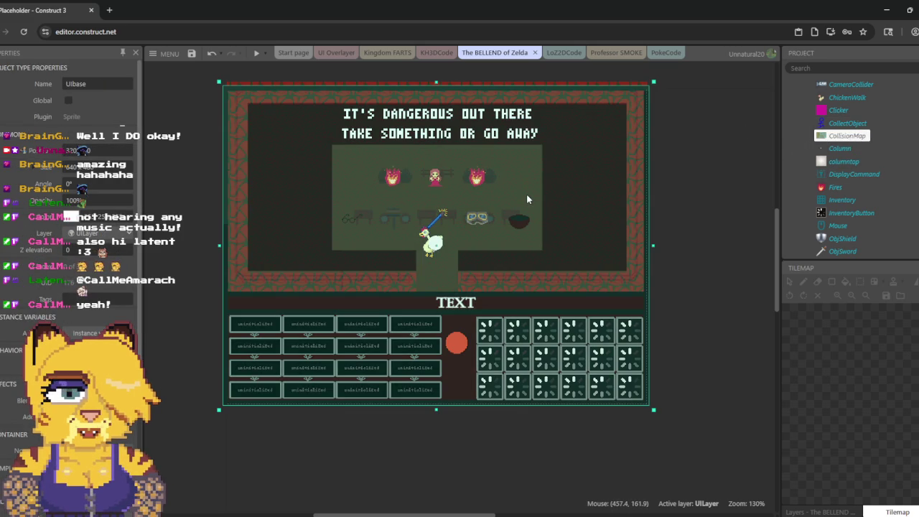
pyautogui.click(526, 193)
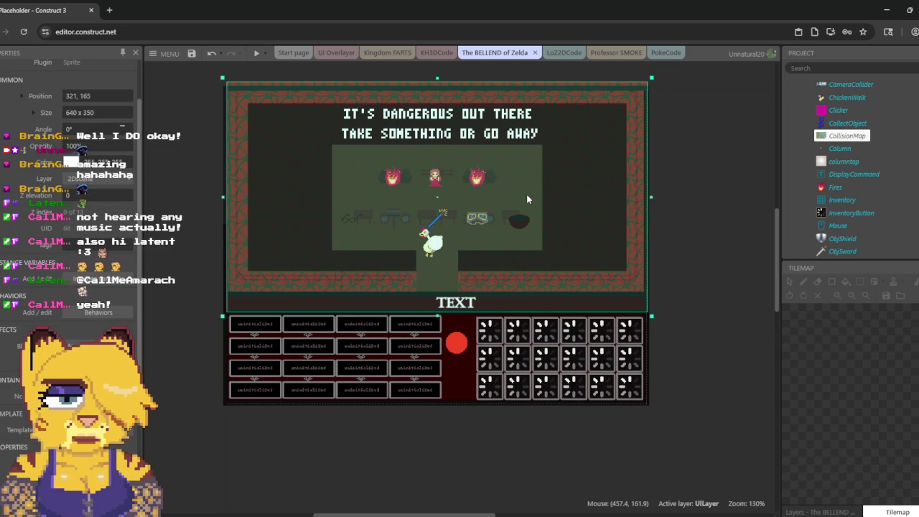
pyautogui.scroll(2, 101, 216)
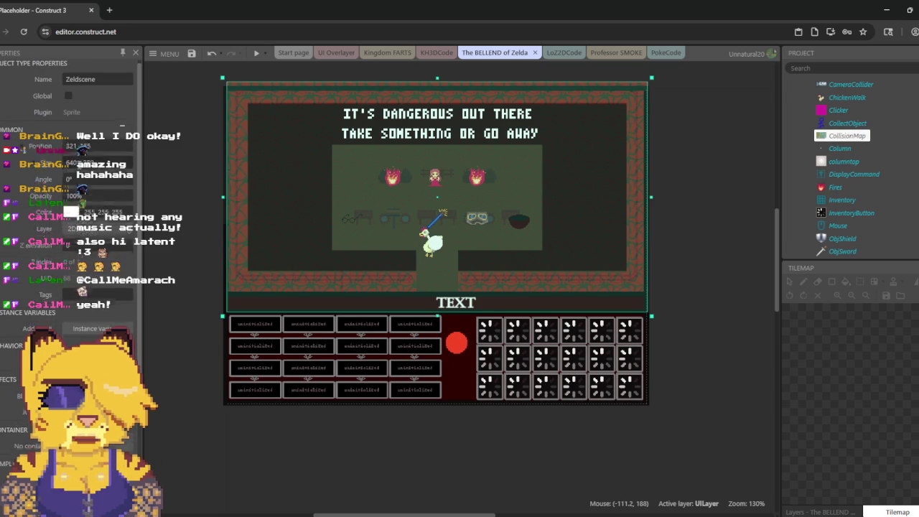
pyautogui.click(609, 143)
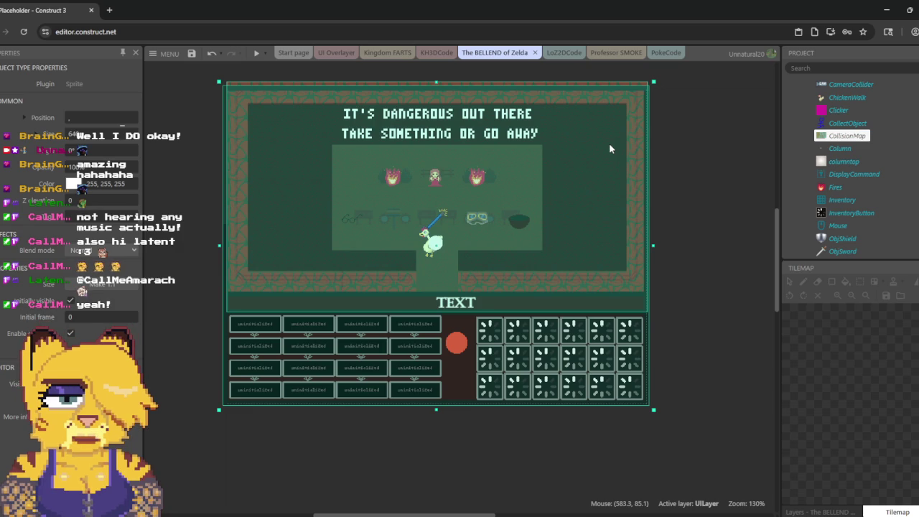
pyautogui.click(609, 143)
pyautogui.click(609, 144)
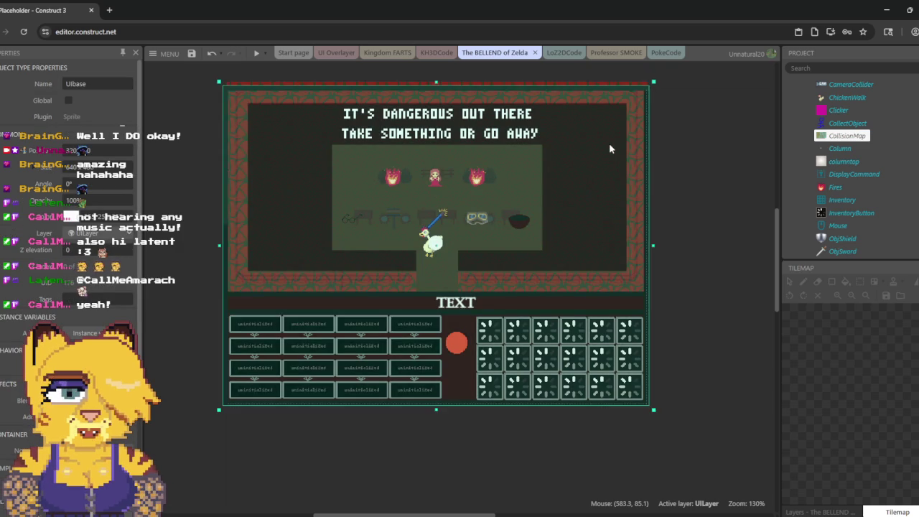
pyautogui.click(845, 137)
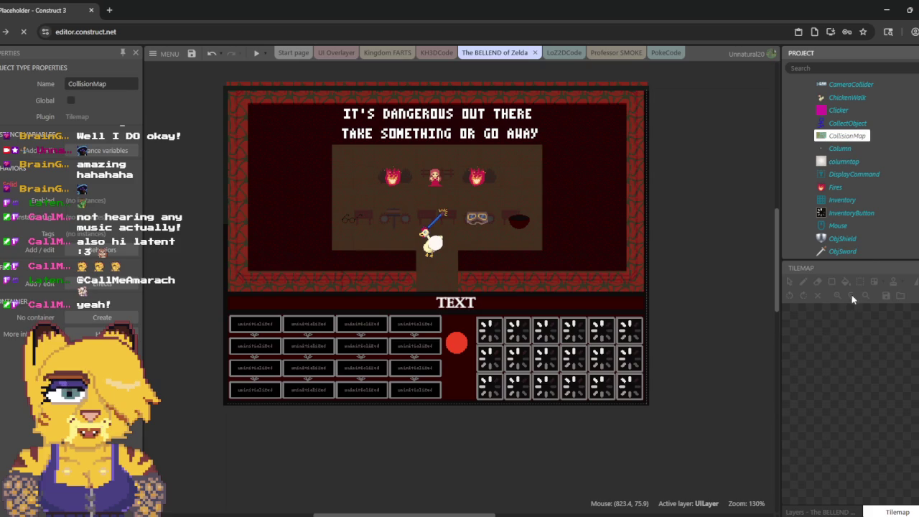
pyautogui.press('F5')
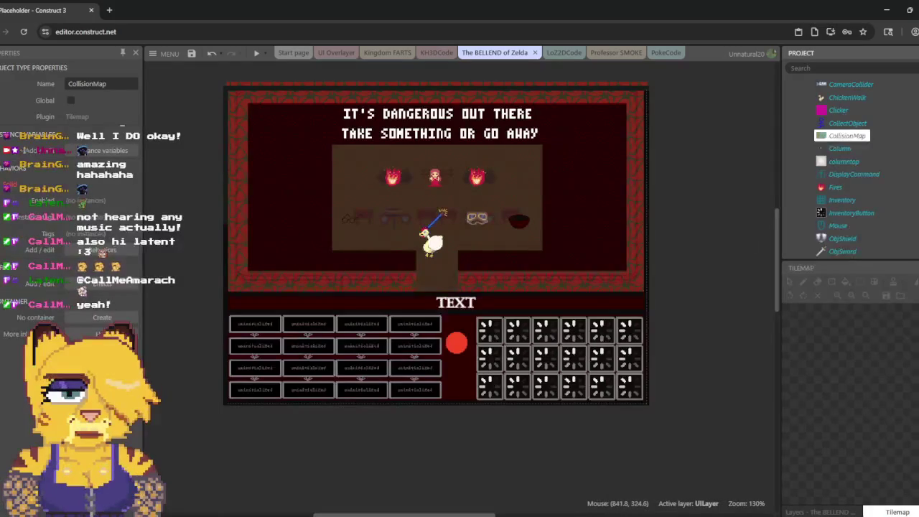
# Step: In the Layers list, lock every layer except 2Dscene
pyautogui.click(815, 511)
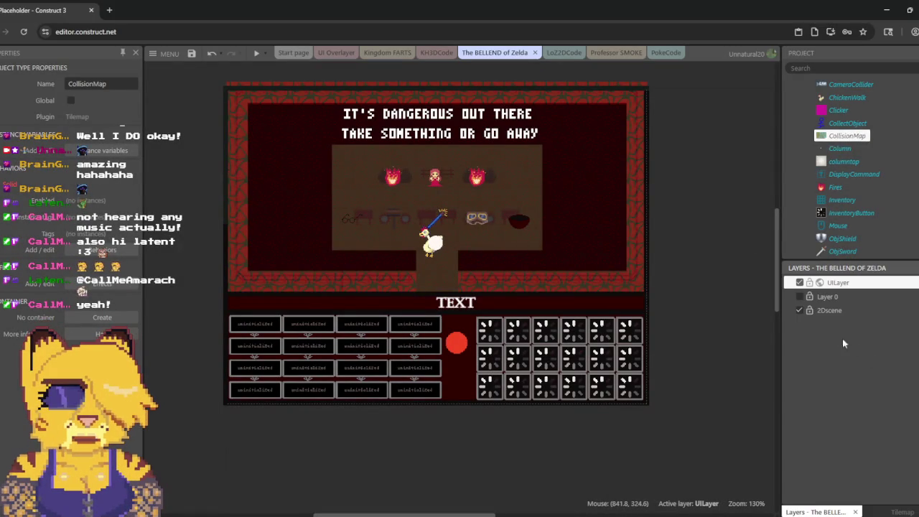
pyautogui.rightClick(829, 326)
pyautogui.click(827, 297)
pyautogui.click(827, 310)
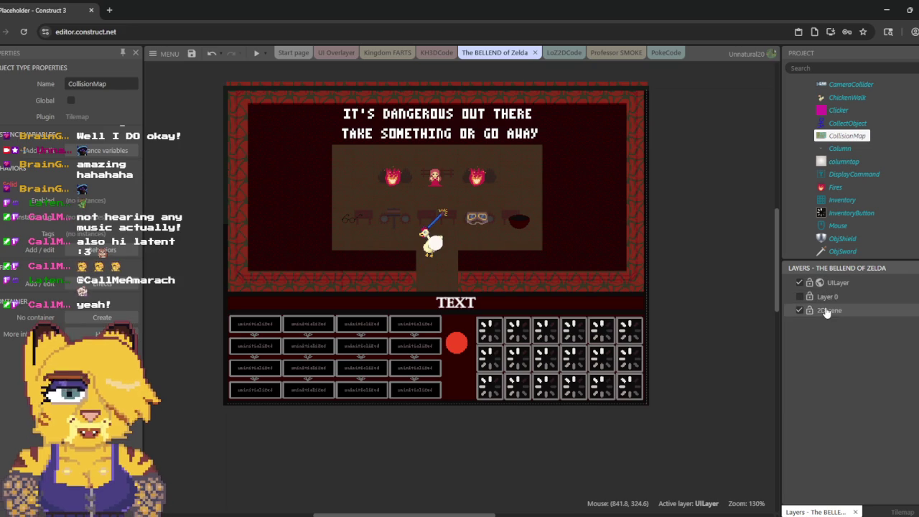
pyautogui.rightClick(827, 310)
pyautogui.moveTo(877, 431)
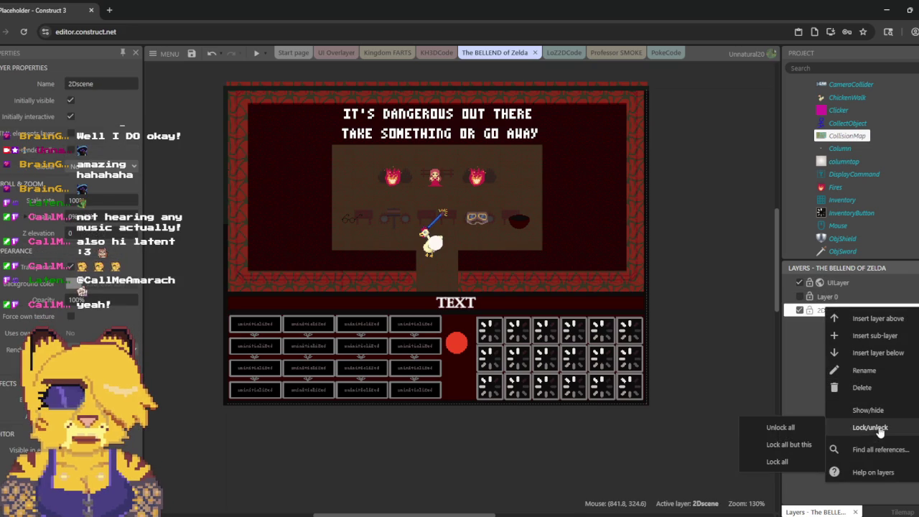
pyautogui.click(790, 445)
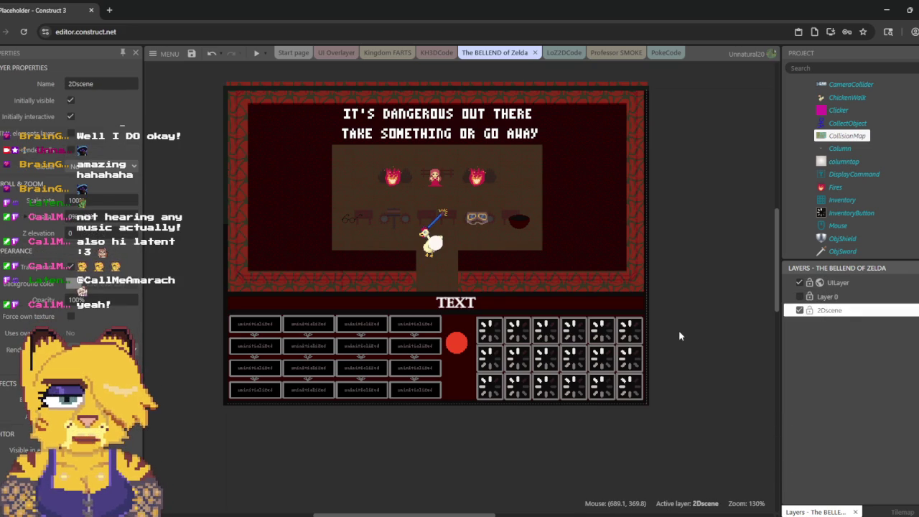
# Step: Unlock all objects in the layout, review CollisionMap's properties, and open the PokeCode sheet
pyautogui.rightClick(678, 334)
pyautogui.moveTo(766, 382)
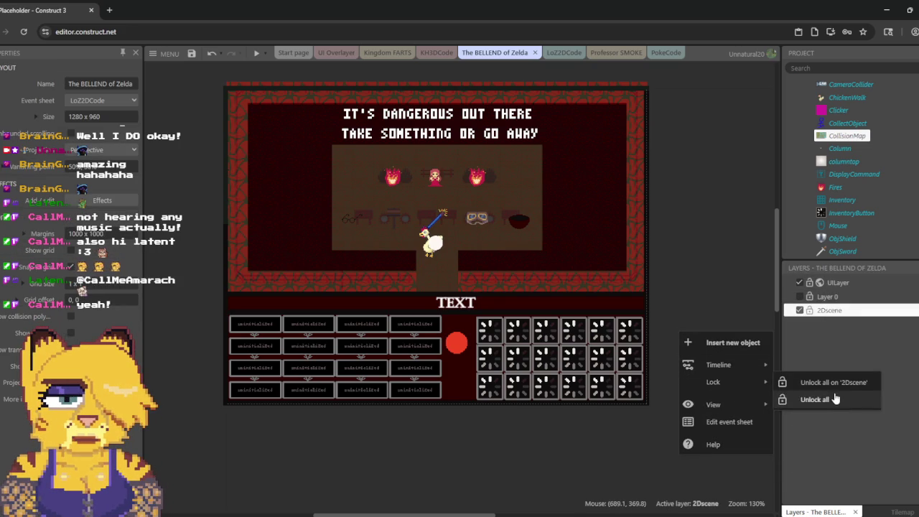
pyautogui.click(833, 382)
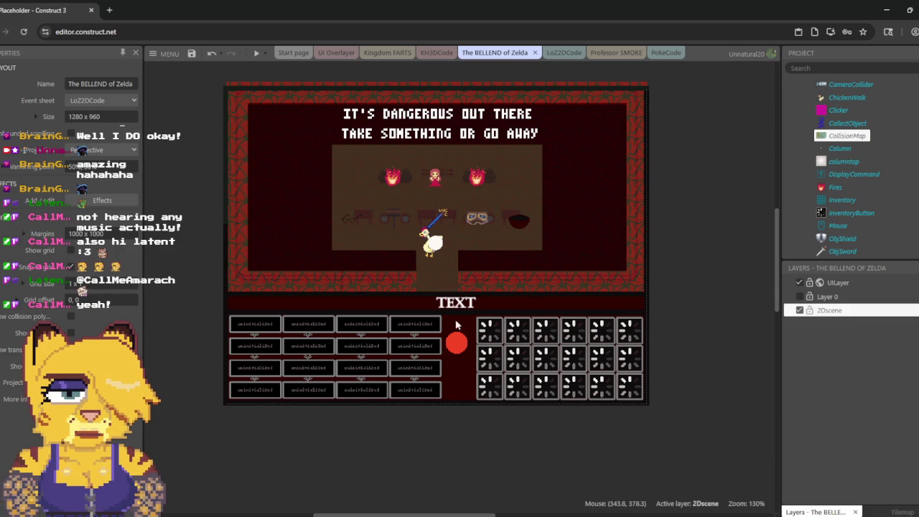
pyautogui.click(847, 137)
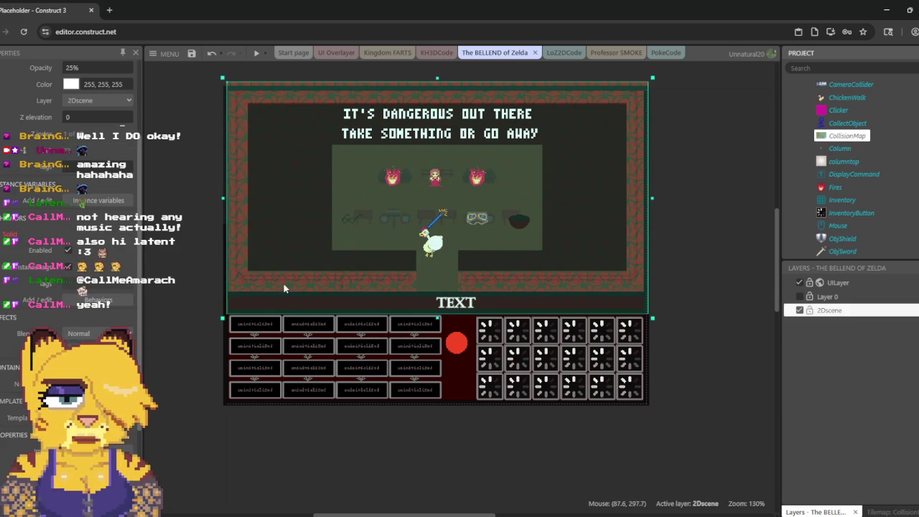
pyautogui.scroll(-4, 100, 244)
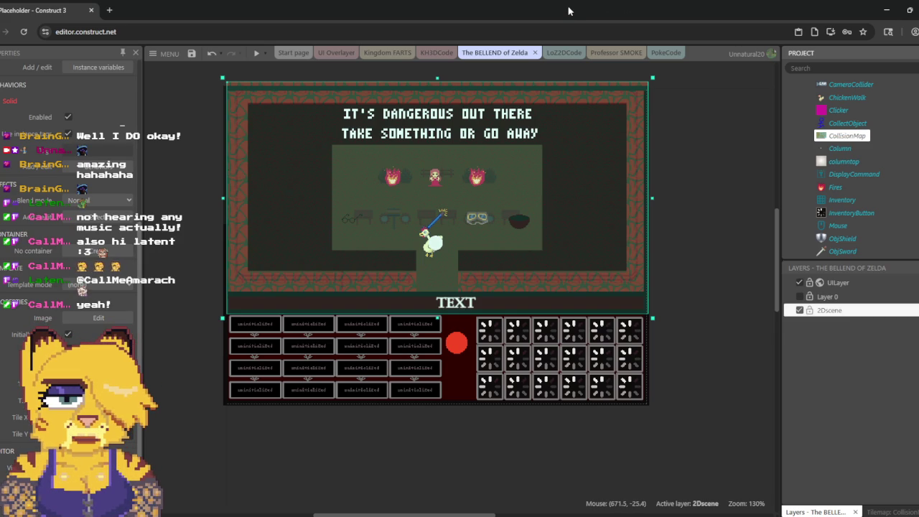
pyautogui.click(666, 53)
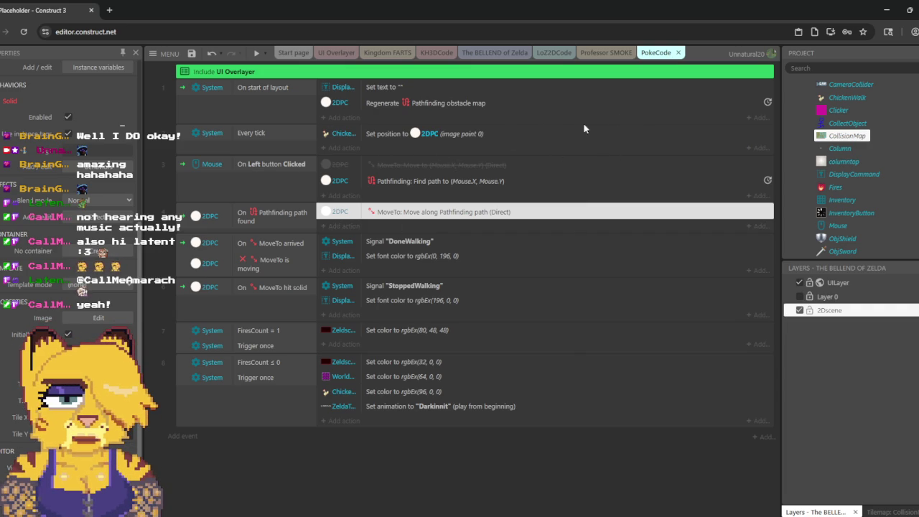
# Step: Compare the PokeCode and LoZ2DCode sheets and collapse the On function Verb World Item block
pyautogui.click(544, 55)
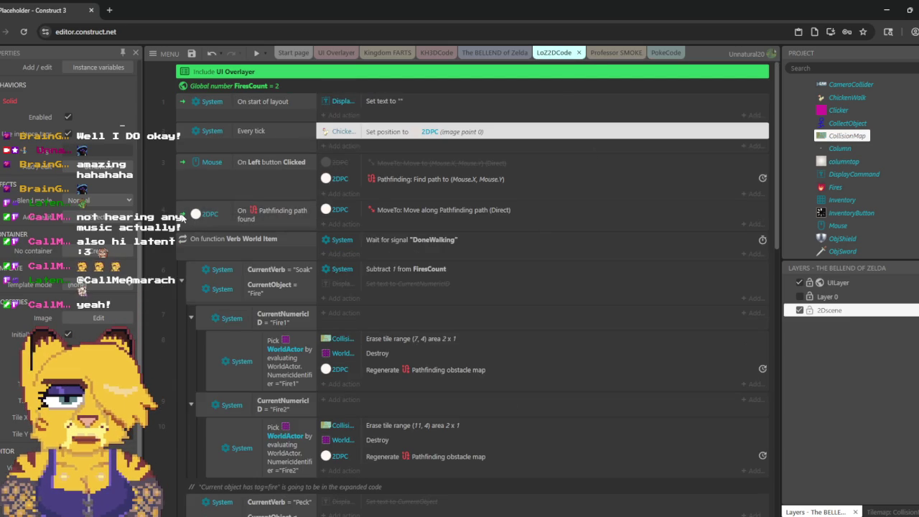
pyautogui.click(661, 55)
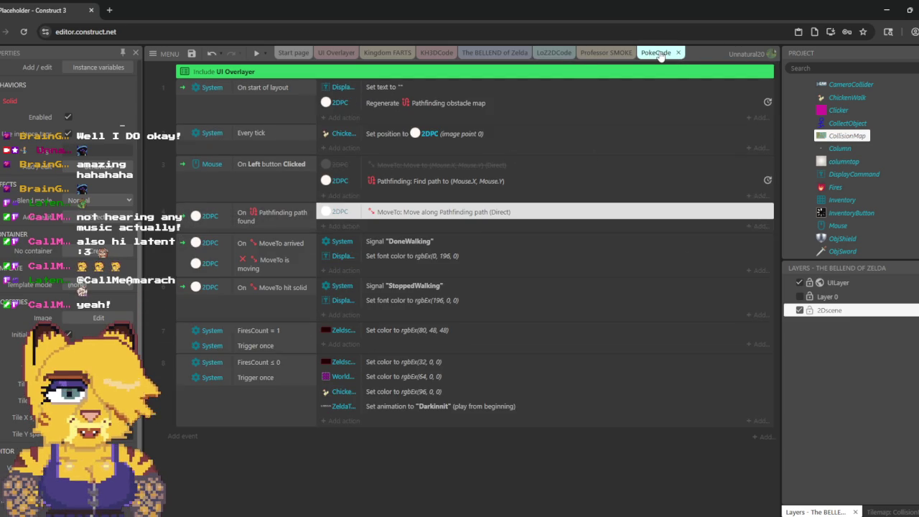
pyautogui.click(547, 55)
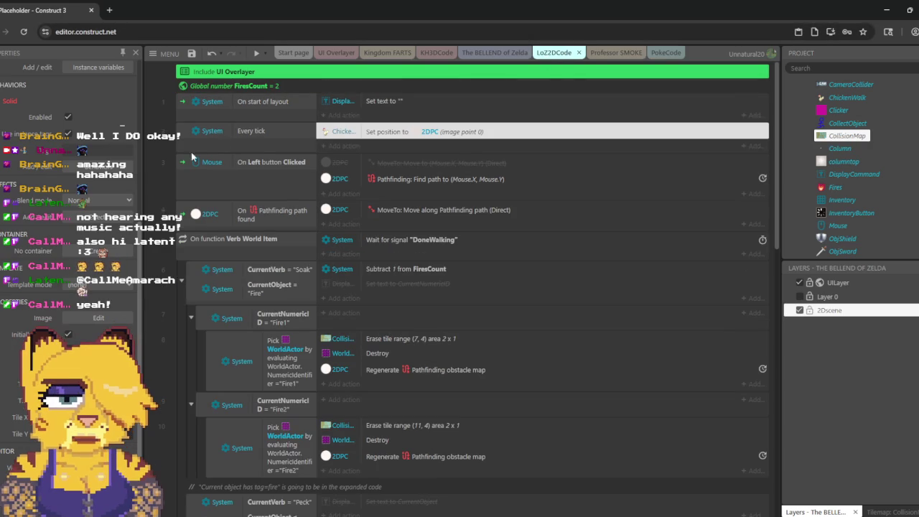
pyautogui.click(173, 238)
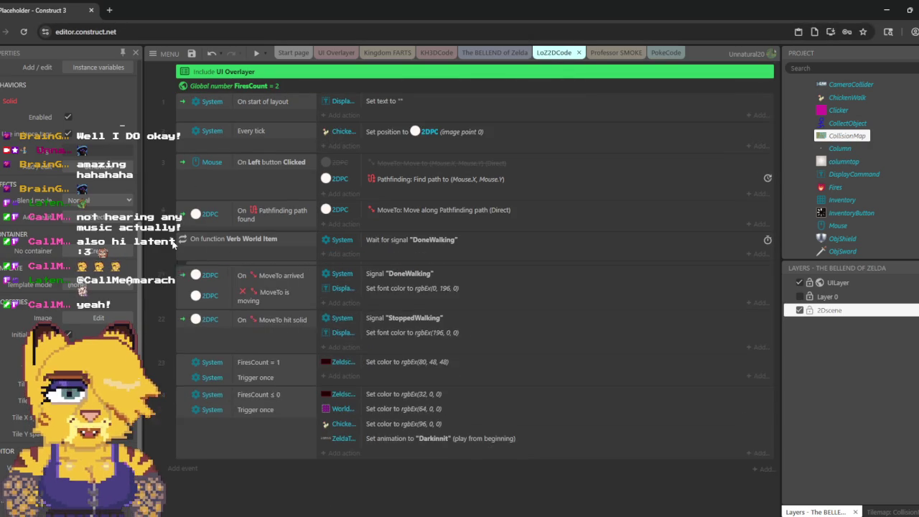
pyautogui.click(664, 53)
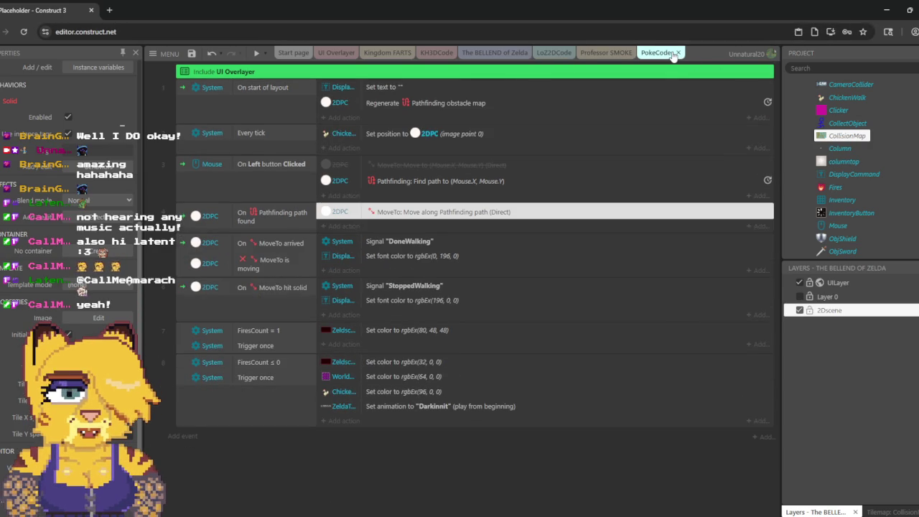
pyautogui.click(550, 54)
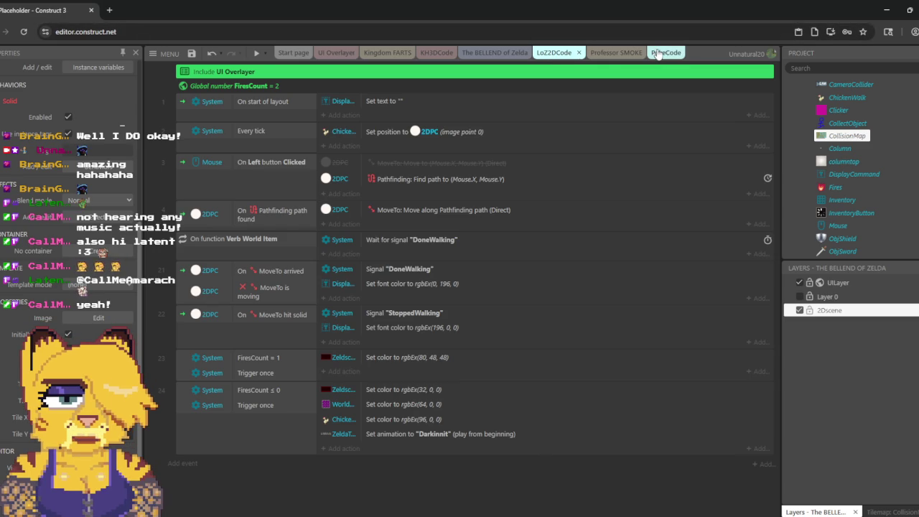
# Step: Select the Find path to mouse position action, then review 2DPC's MoveTo and Pathfinding properties
pyautogui.click(474, 178)
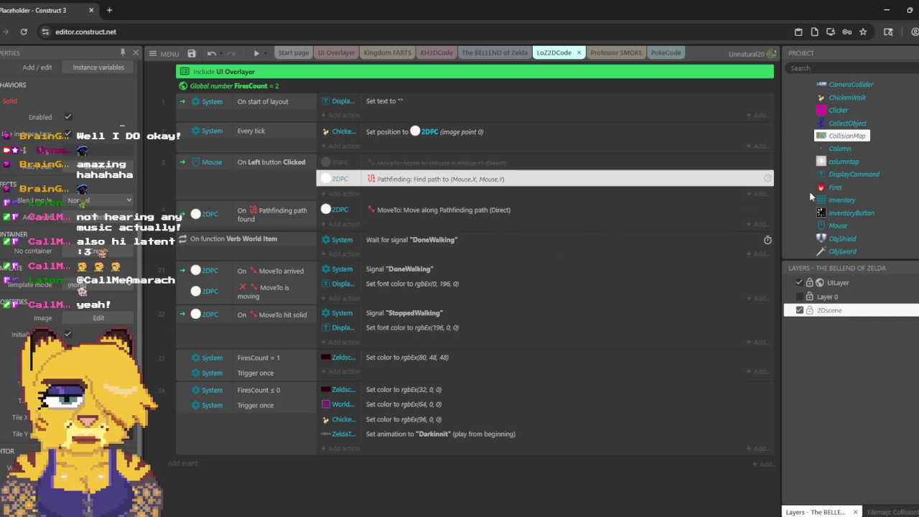
pyautogui.scroll(3, 861, 161)
pyautogui.click(835, 121)
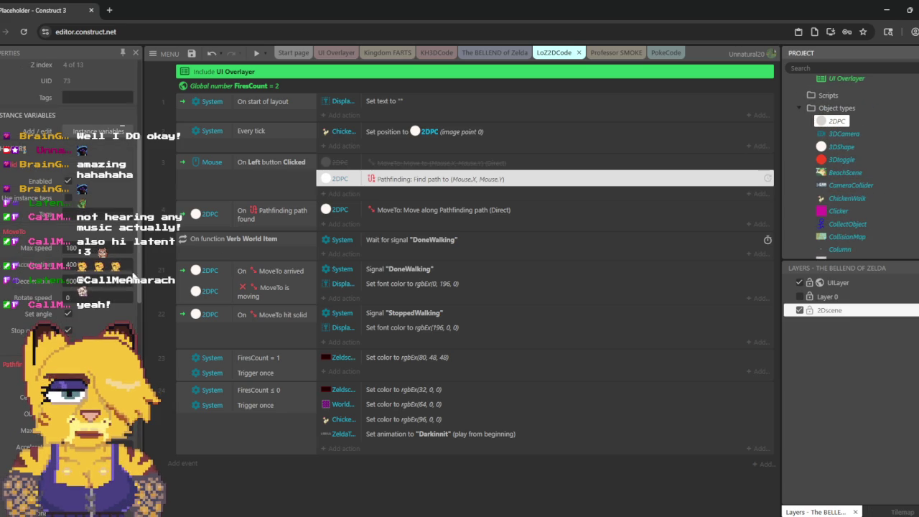
pyautogui.scroll(-3, 70, 274)
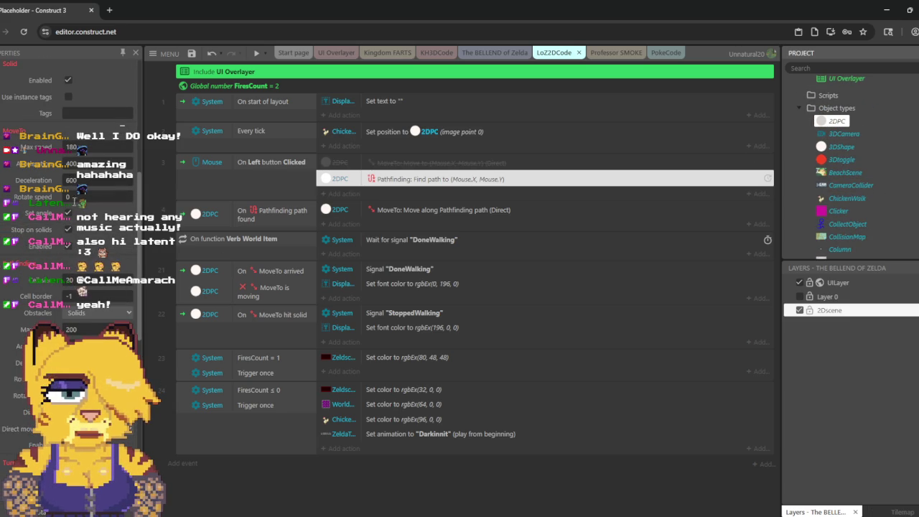
# Step: Preview The BELLEND of Zelda room, close the preview, and switch to the Professor SMOKE layout
pyautogui.click(504, 58)
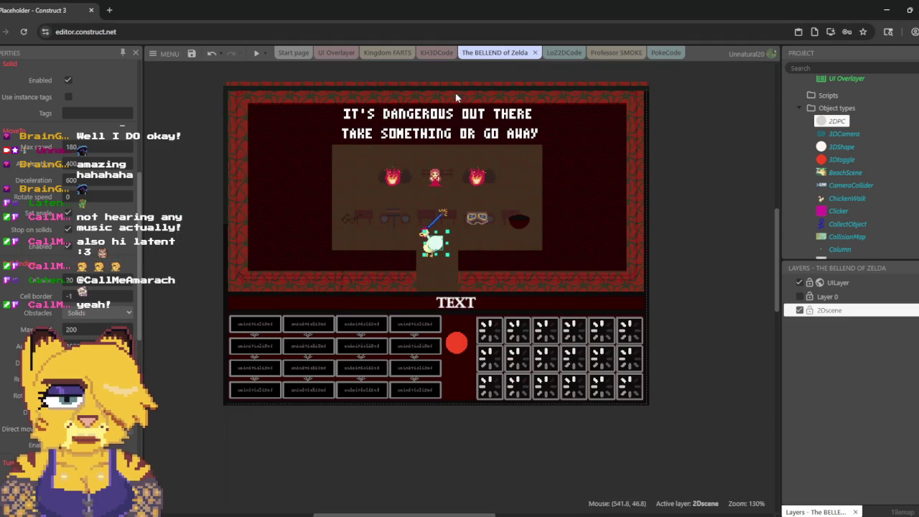
pyautogui.click(256, 57)
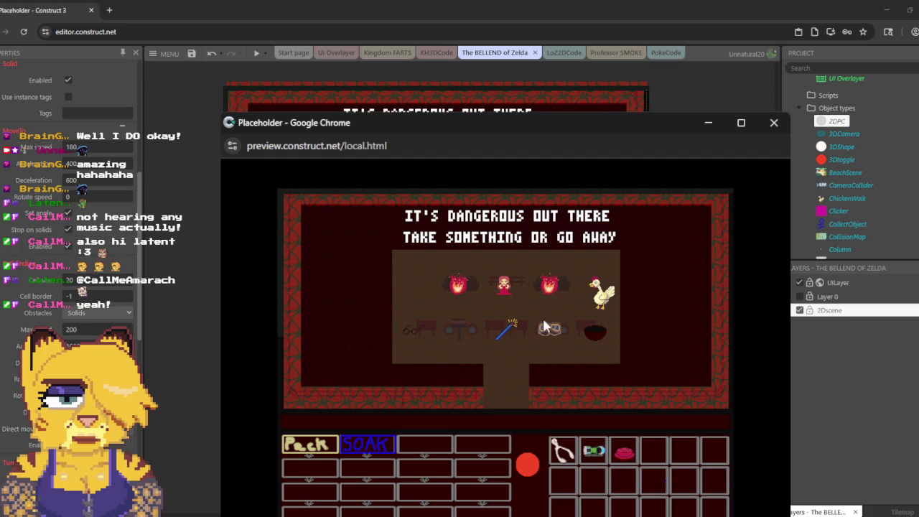
pyautogui.click(774, 123)
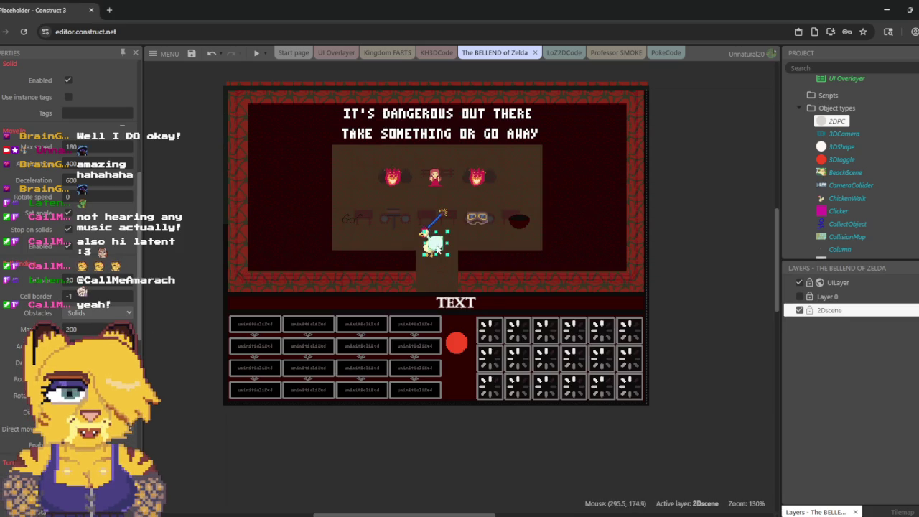
pyautogui.click(616, 53)
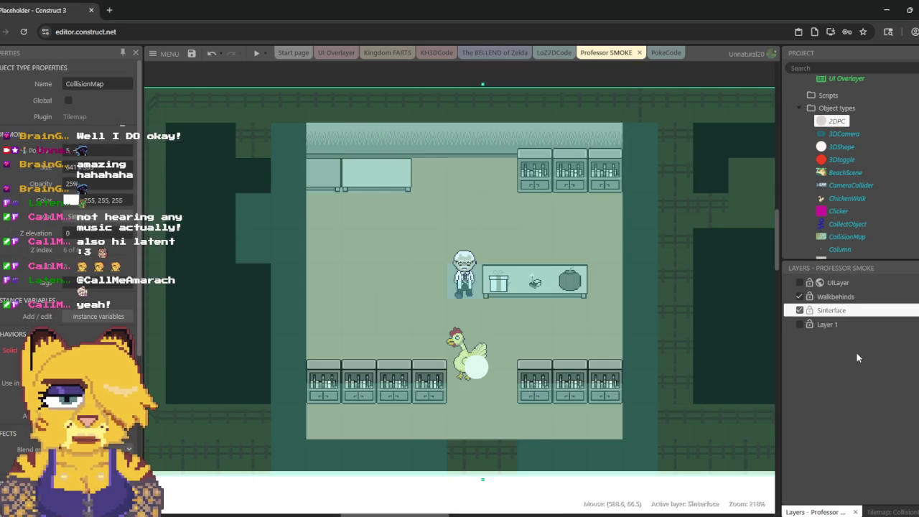
# Step: Check the chicken's 2DPC collider properties, then preview the Professor SMOKE room
pyautogui.click(835, 120)
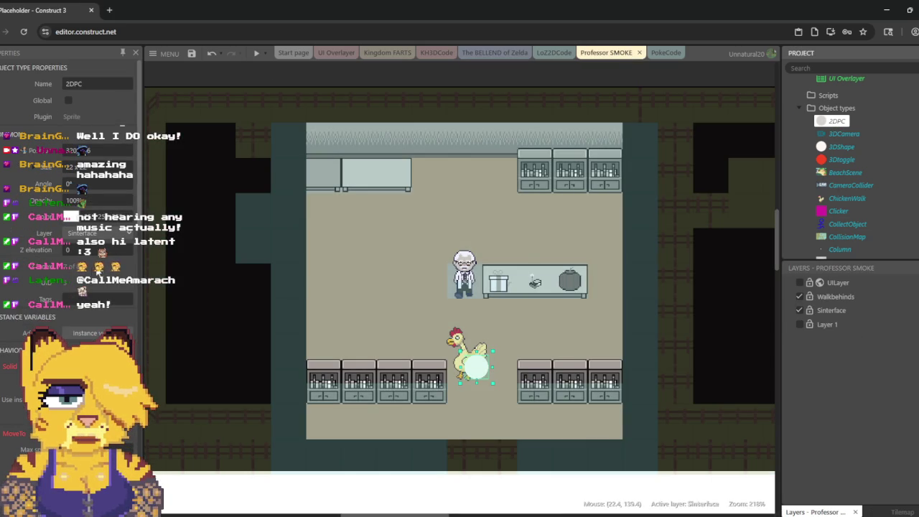
pyautogui.scroll(-2, 92, 266)
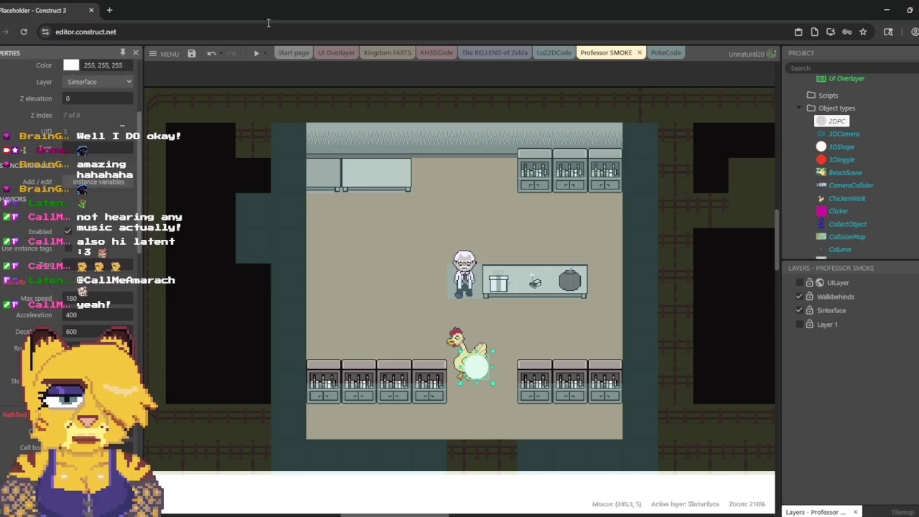
pyautogui.click(251, 56)
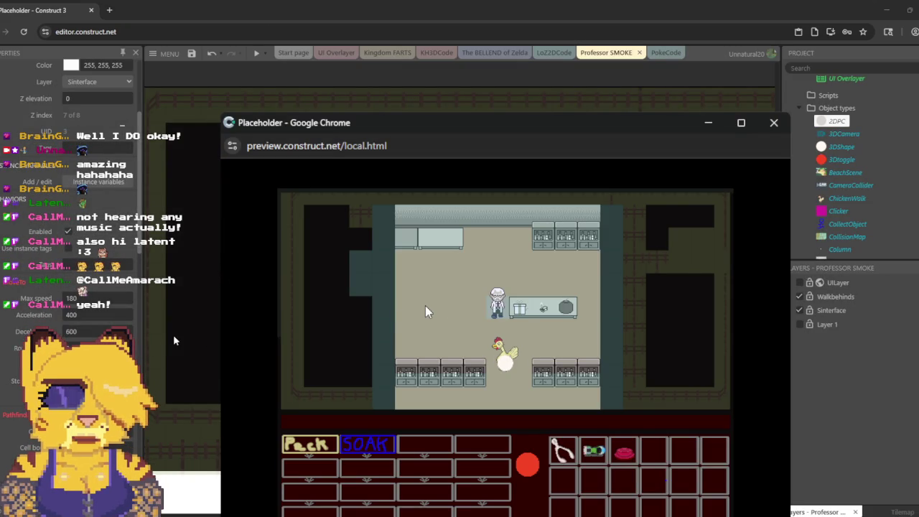
# Step: Walk the chicken to a clicked spot, try Peck, close the preview, and select the Sinterface layer
pyautogui.click(470, 402)
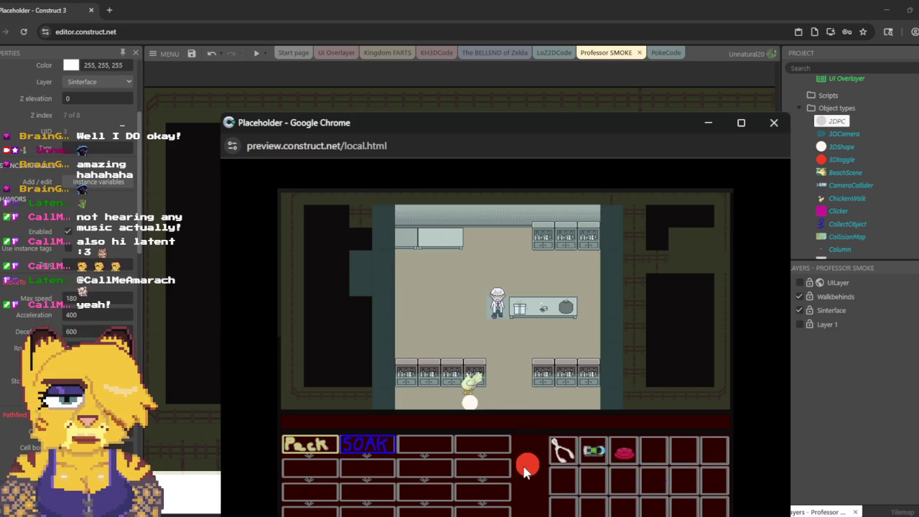
pyautogui.click(316, 443)
pyautogui.click(770, 123)
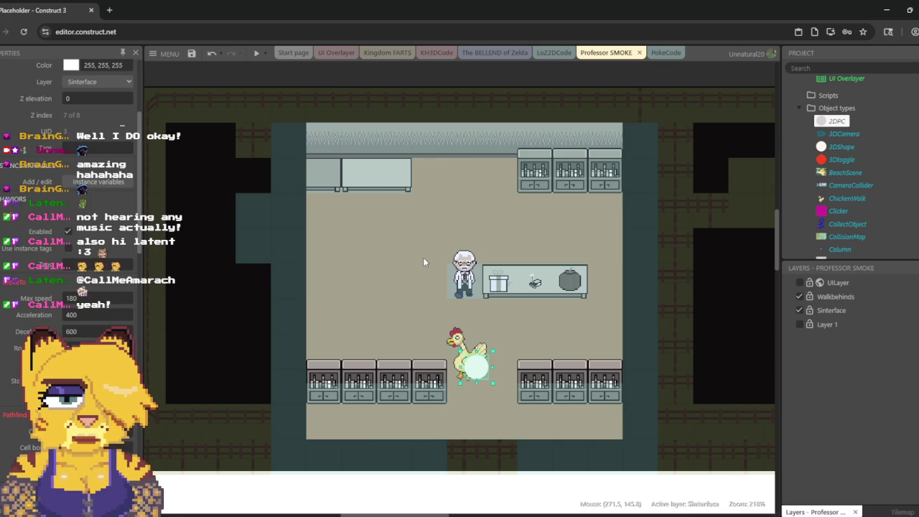
pyautogui.click(843, 310)
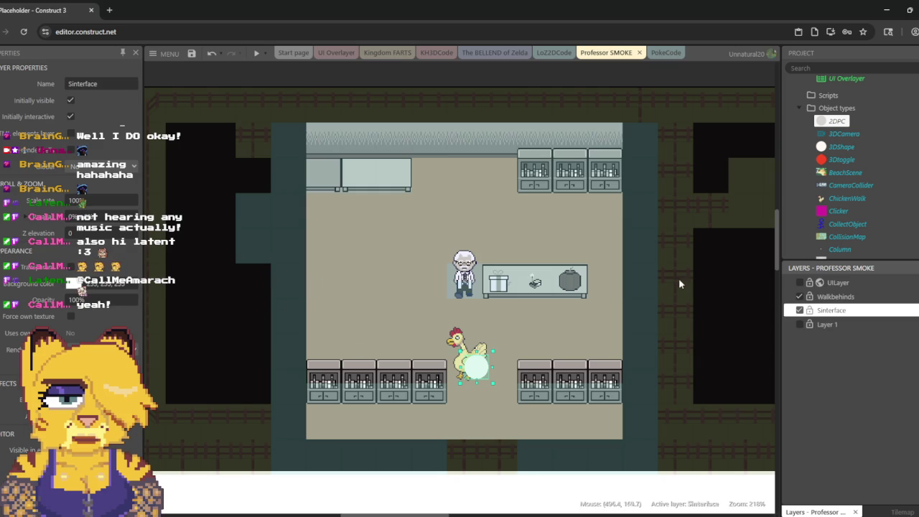
# Step: Review CollisionMap's properties, preview the lab again, and send the chicken to the left floor area
pyautogui.click(835, 239)
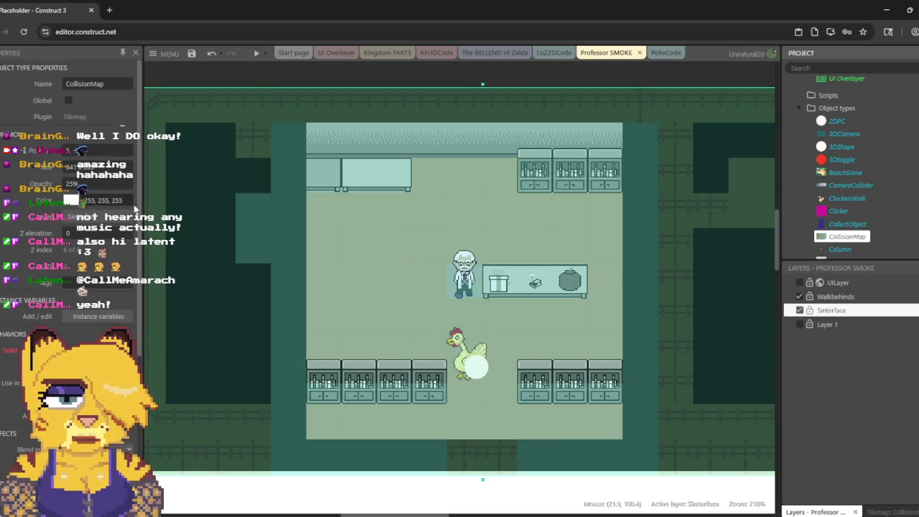
pyautogui.scroll(-3, 116, 252)
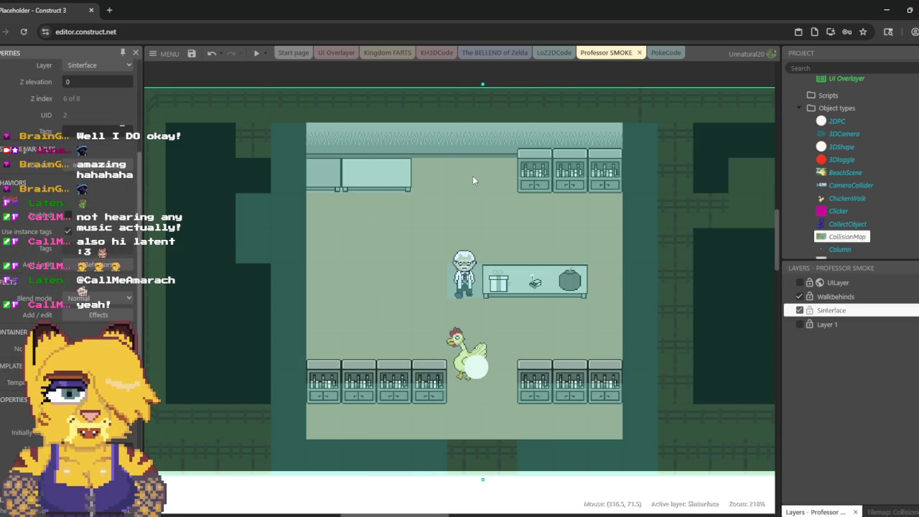
pyautogui.click(257, 54)
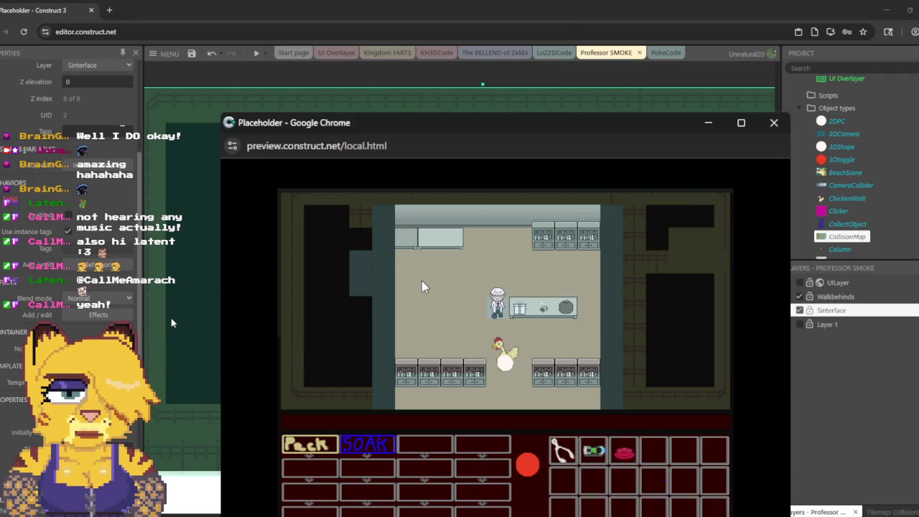
pyautogui.click(421, 280)
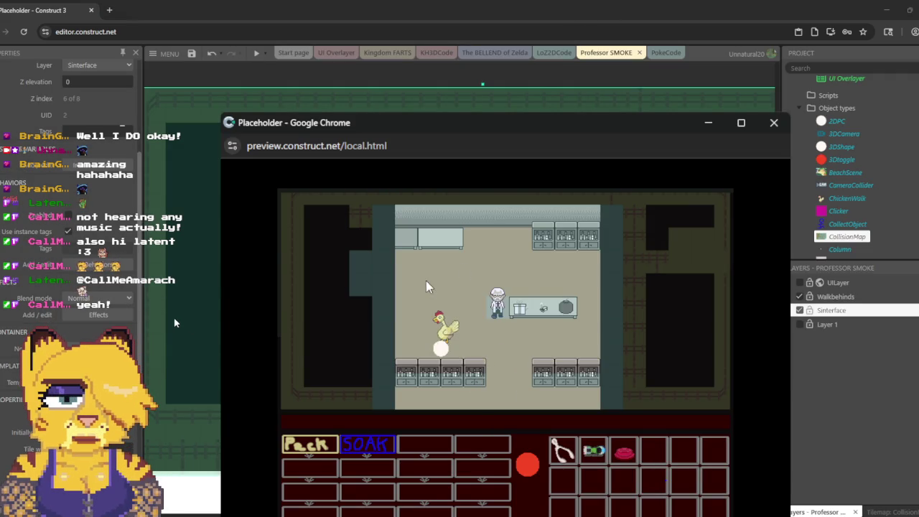
# Step: Send the chicken to the right side, bottom-right counters, beside the professor and lower counters, then show PokeCode
pyautogui.click(543, 274)
pyautogui.click(554, 352)
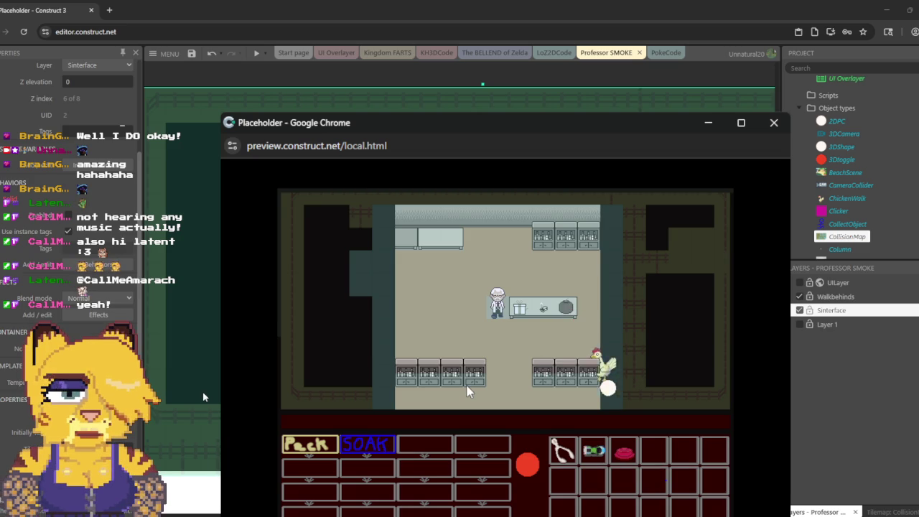
pyautogui.click(439, 266)
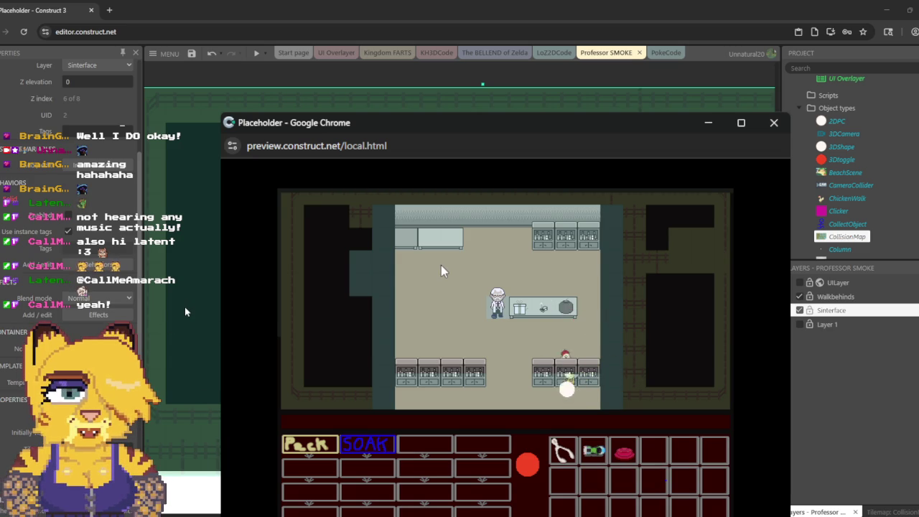
pyautogui.click(429, 325)
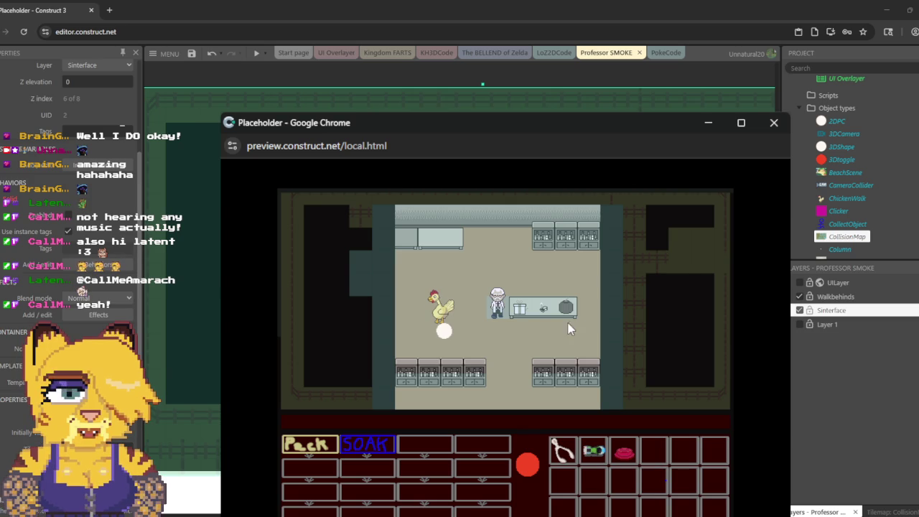
pyautogui.click(598, 273)
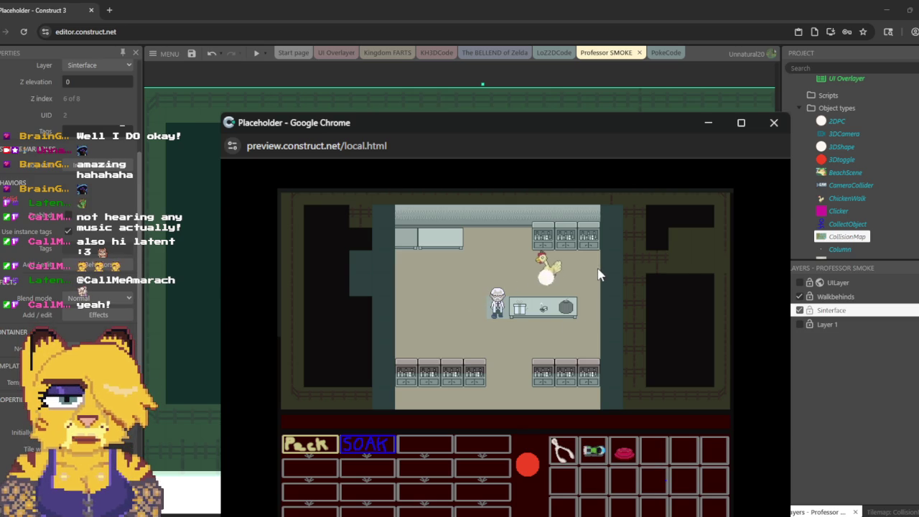
pyautogui.click(523, 360)
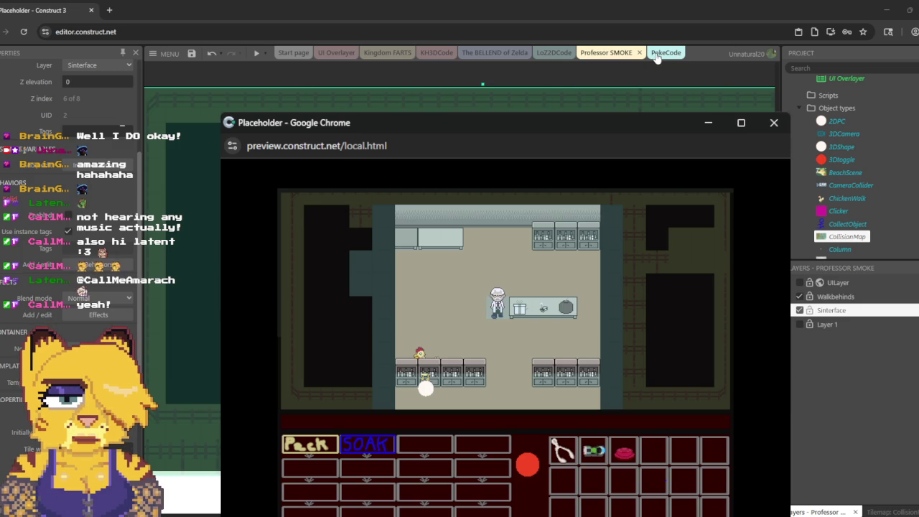
pyautogui.click(656, 55)
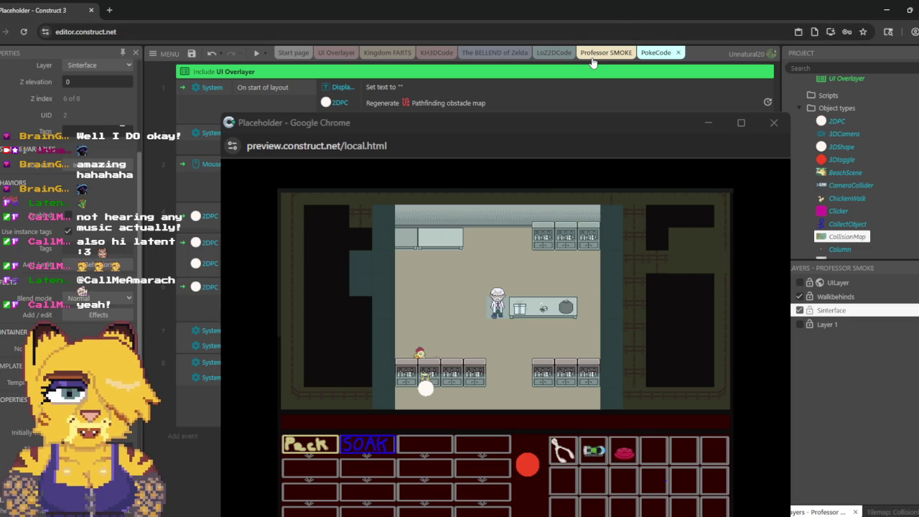
# Step: Try the SOAK verb in the running lab preview
pyautogui.click(595, 175)
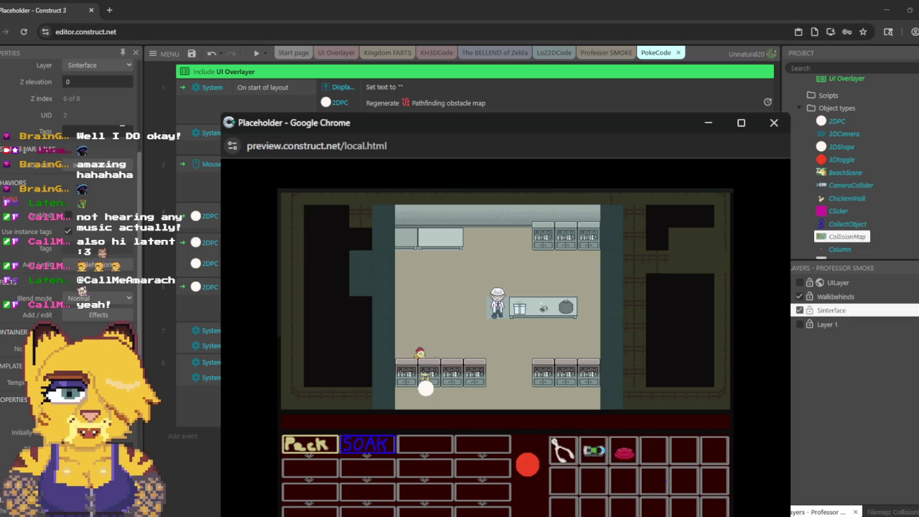
pyautogui.click(370, 442)
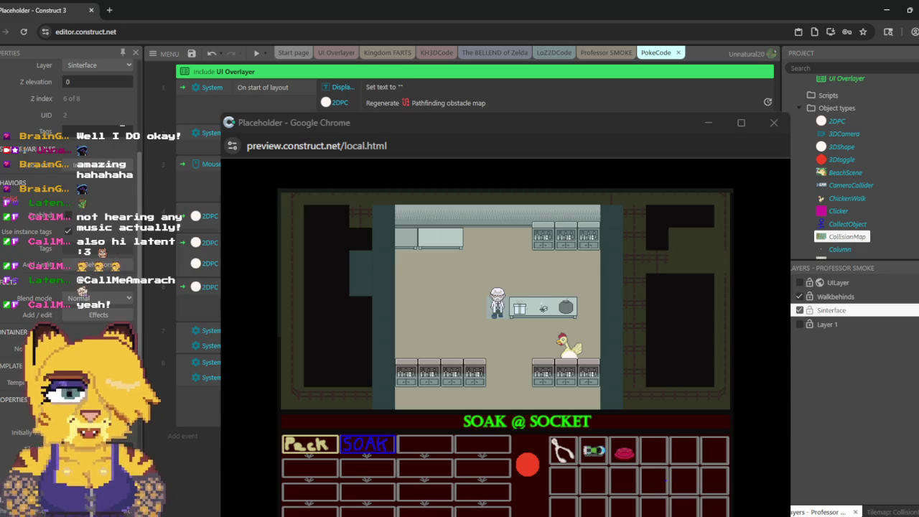
pyautogui.click(431, 329)
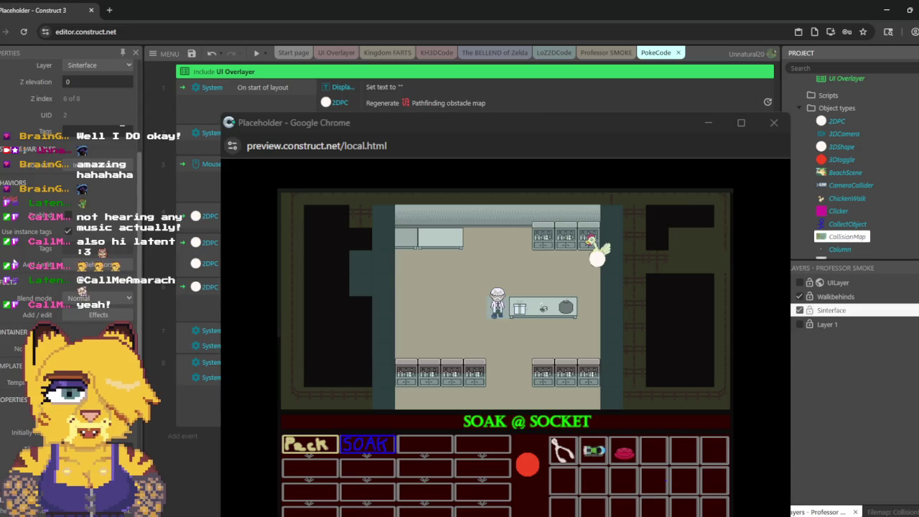
# Step: Peck the socket with the chicken, close the preview, and show 2DPC's properties
pyautogui.click(257, 53)
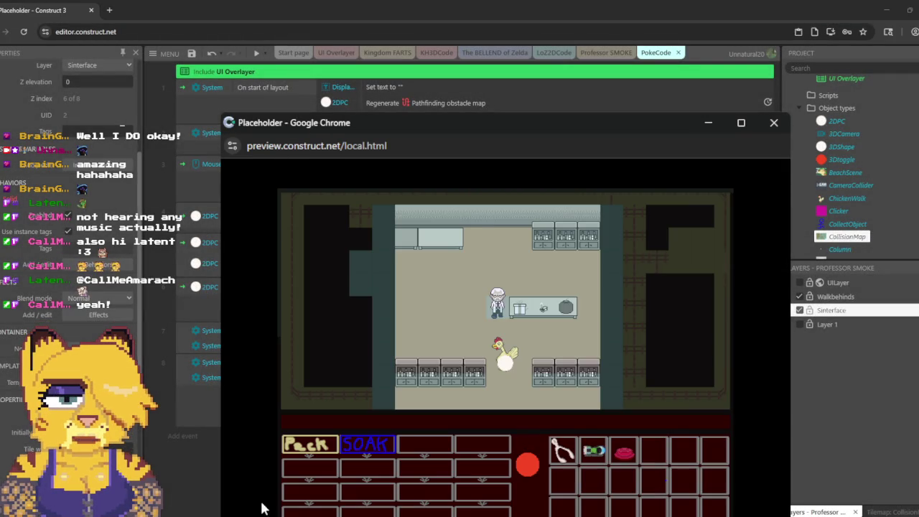
pyautogui.click(325, 449)
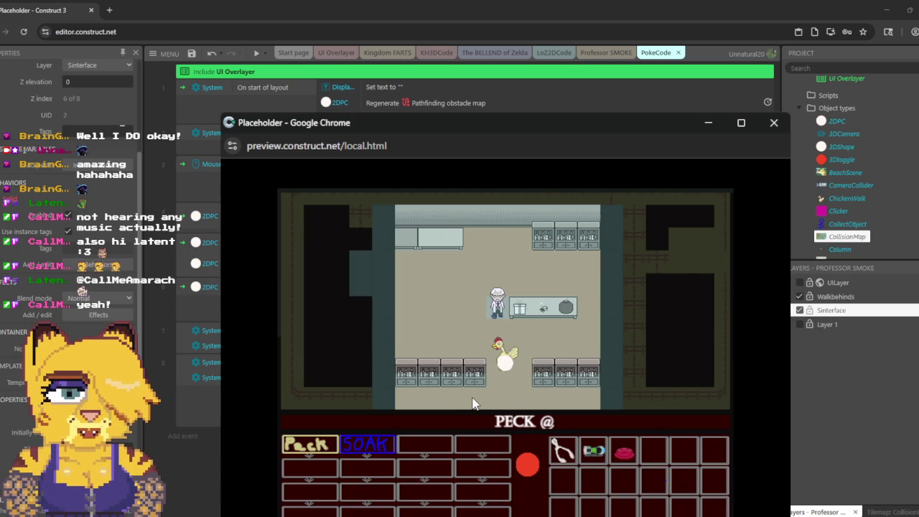
pyautogui.click(469, 400)
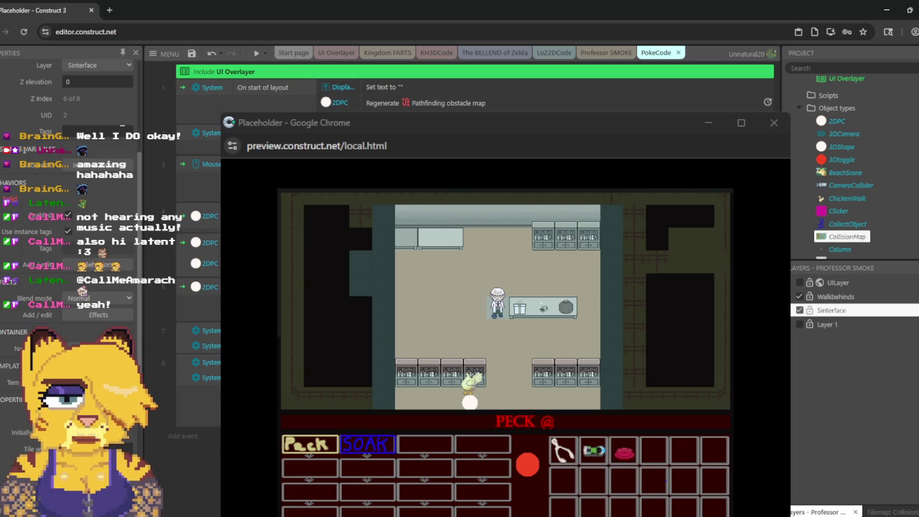
pyautogui.click(650, 300)
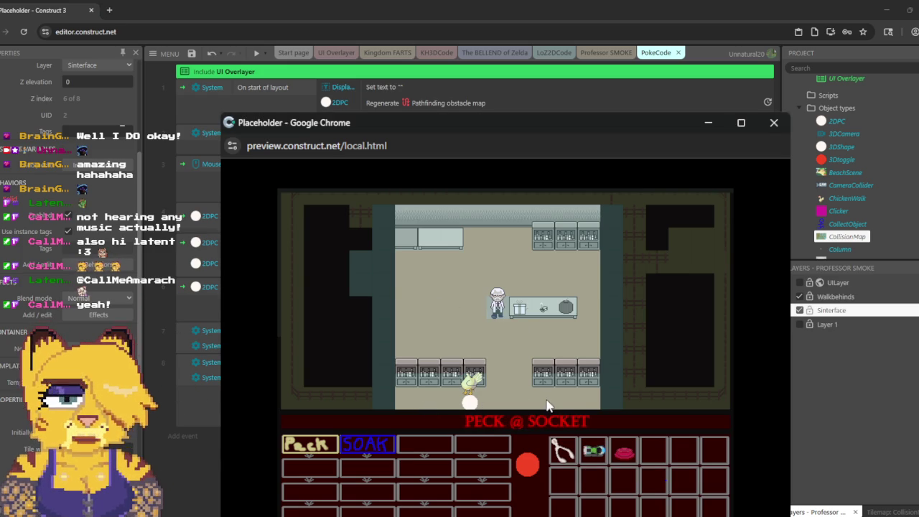
pyautogui.click(772, 122)
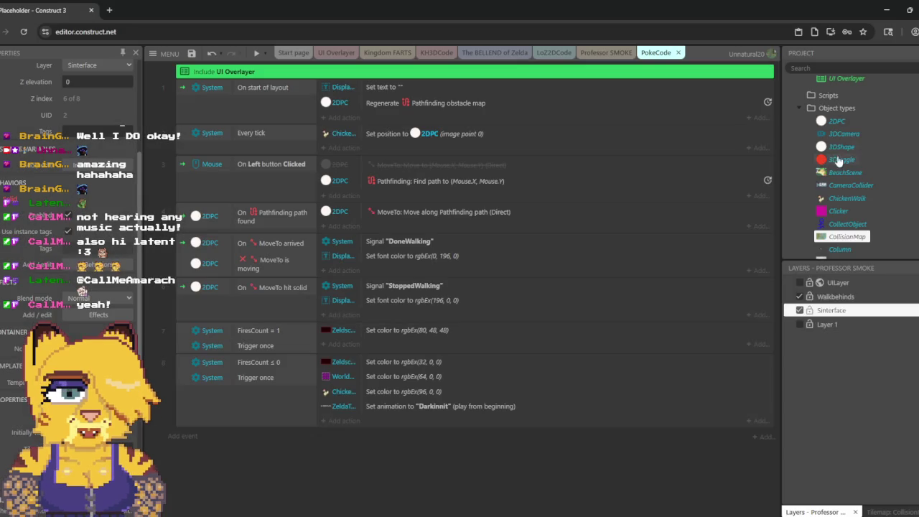
pyautogui.click(836, 121)
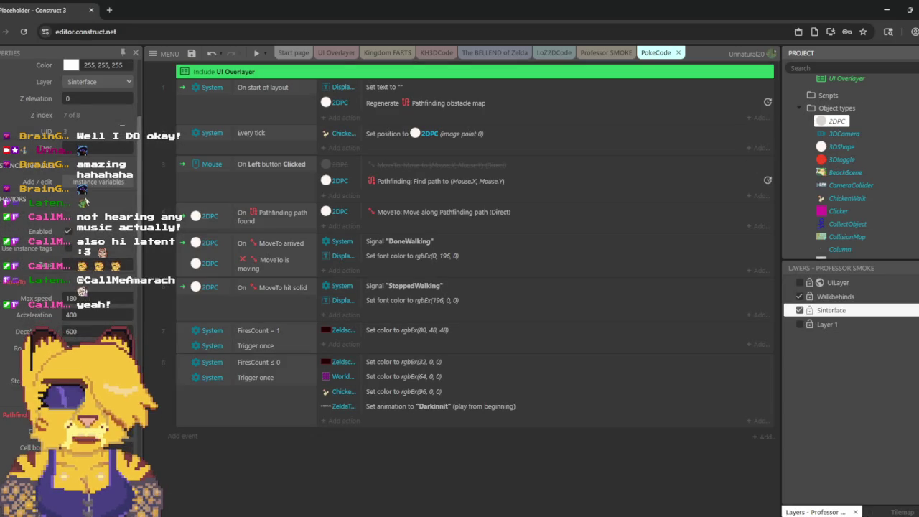
# Step: Scroll up, then open and dismiss the options for the DoneWalking signal action
pyautogui.scroll(4, 89, 198)
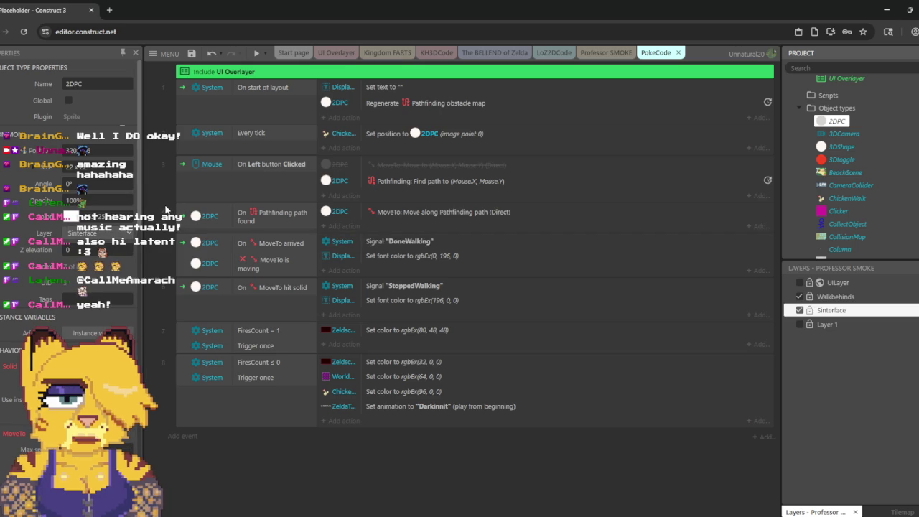
pyautogui.rightClick(486, 238)
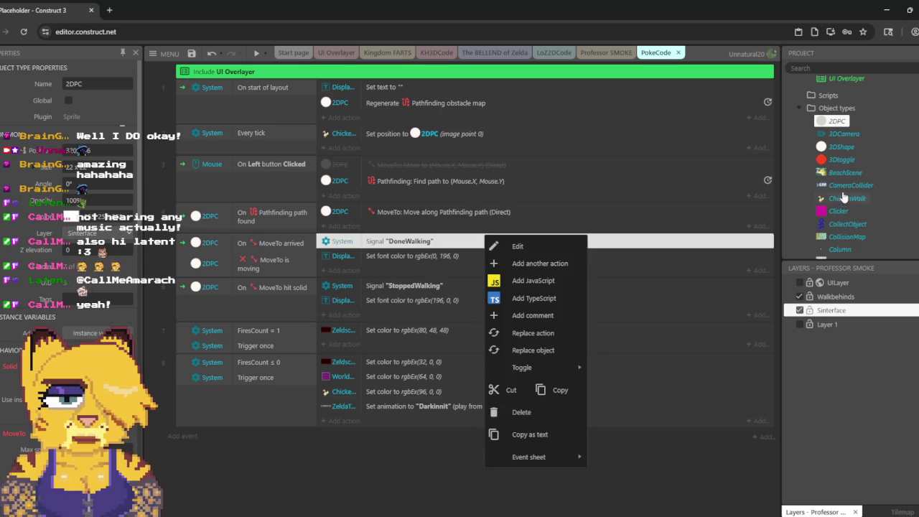
pyautogui.click(866, 334)
# Step: Review the Sinterface, Walkbehinds, UILayer and Layer 1 properties, ending on Sinterface, then select the left-click event
pyautogui.click(852, 308)
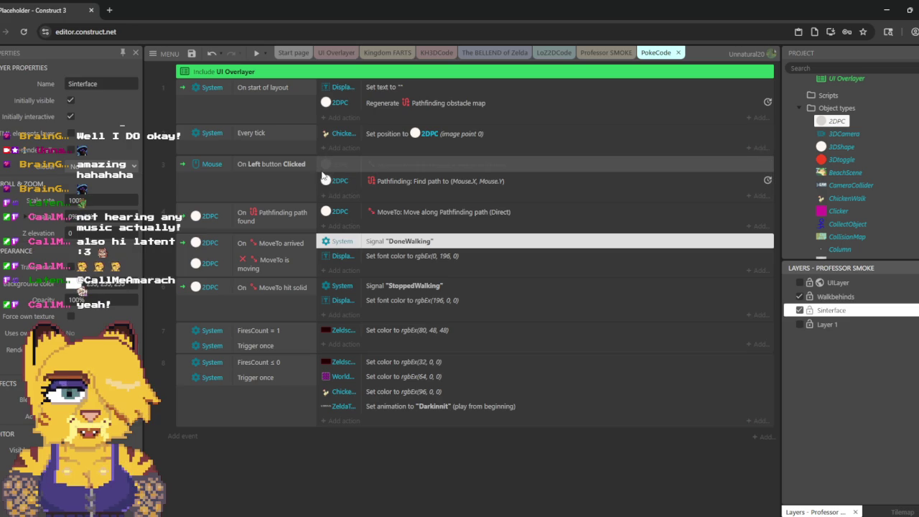
pyautogui.click(836, 295)
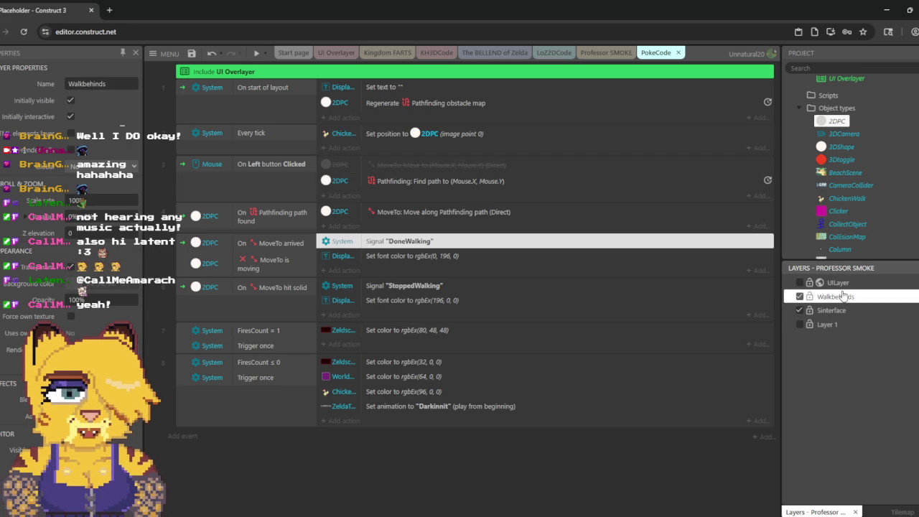
pyautogui.click(839, 287)
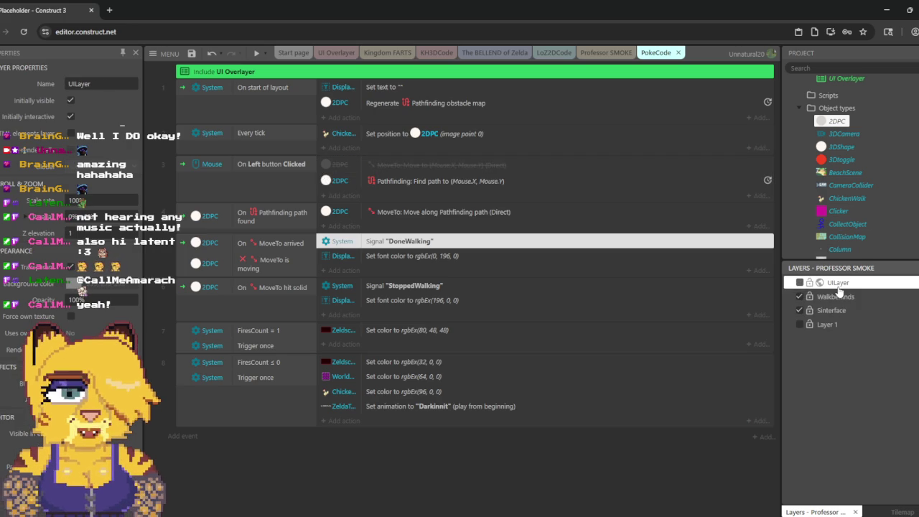
pyautogui.click(828, 325)
pyautogui.click(833, 310)
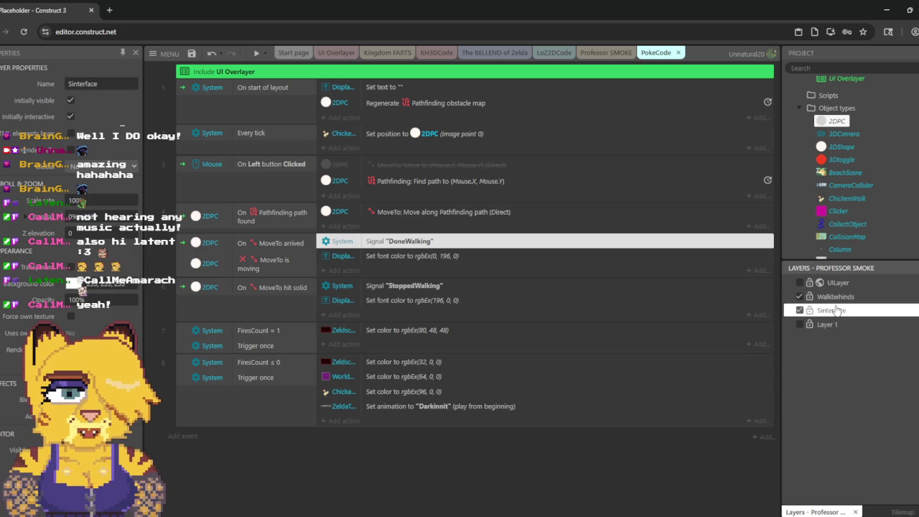
pyautogui.click(183, 168)
pyautogui.rightClick(183, 168)
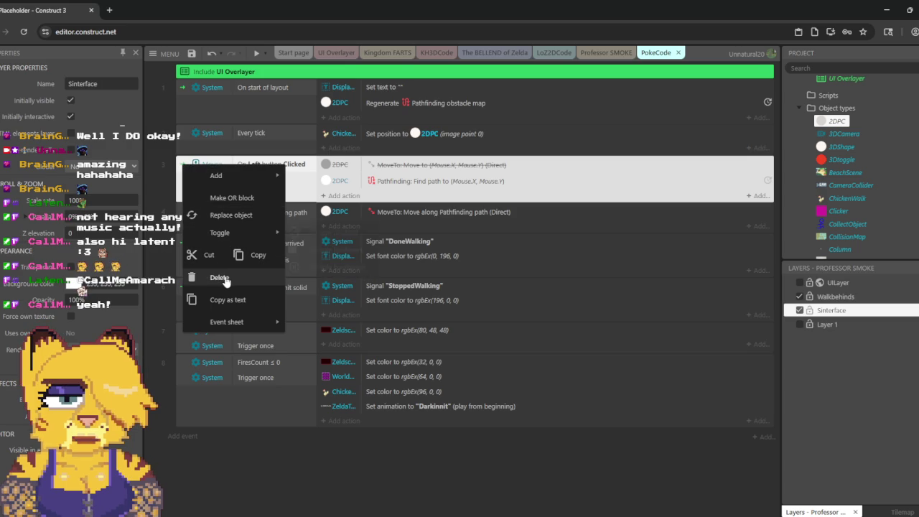
# Step: Duplicate the left-click event and disable the original
pyautogui.click(271, 257)
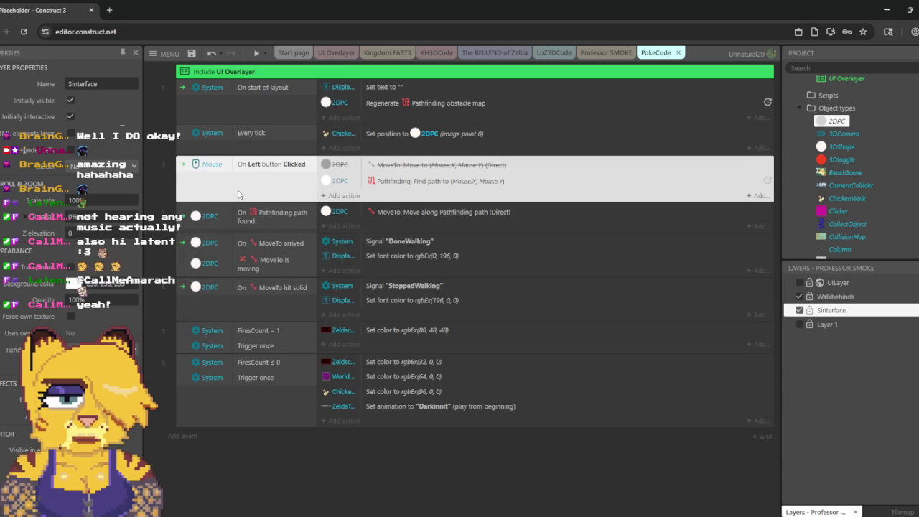
pyautogui.hotkey('ctrl', 'v')
pyautogui.click(215, 164)
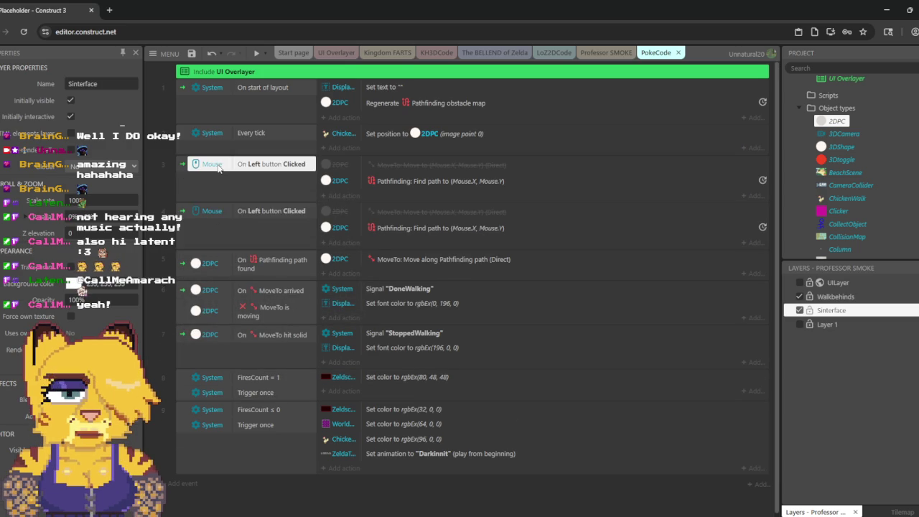
pyautogui.rightClick(217, 164)
pyautogui.moveTo(299, 244)
pyautogui.click(366, 245)
# Step: In the copy, disable Find path and re-enable MoveTo, then delete the duplicate
pyautogui.click(342, 229)
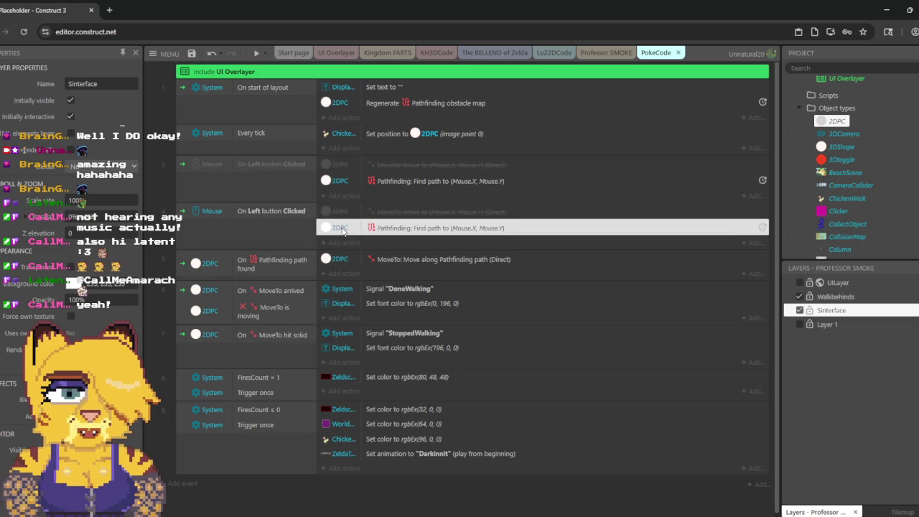
pyautogui.rightClick(342, 230)
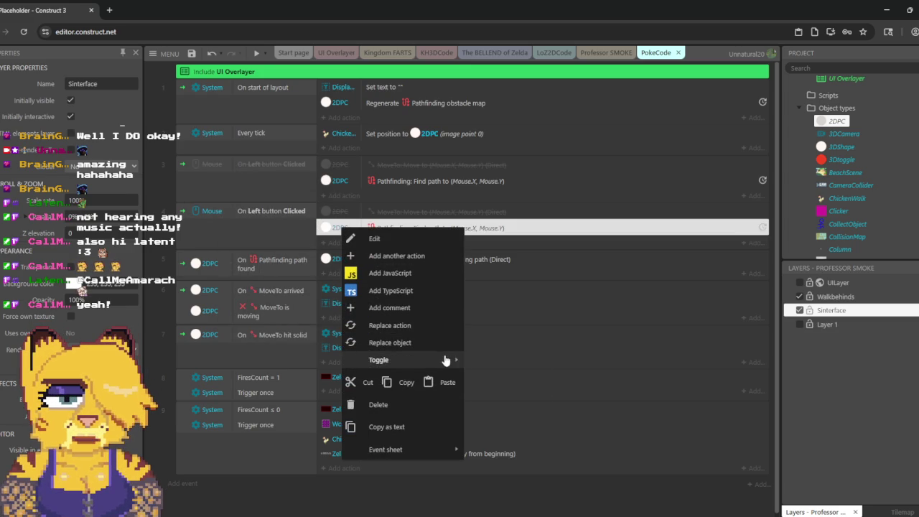
pyautogui.moveTo(445, 359)
pyautogui.click(514, 360)
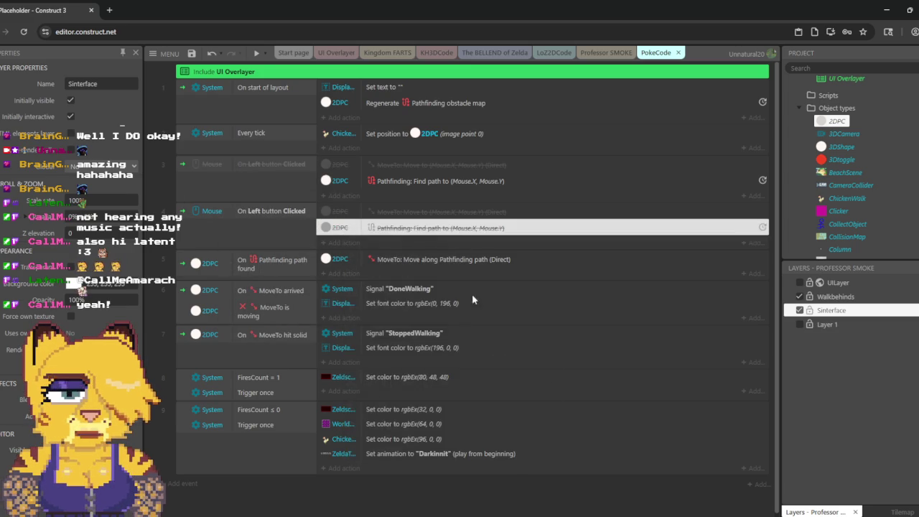
pyautogui.click(391, 215)
pyautogui.rightClick(391, 214)
pyautogui.moveTo(466, 345)
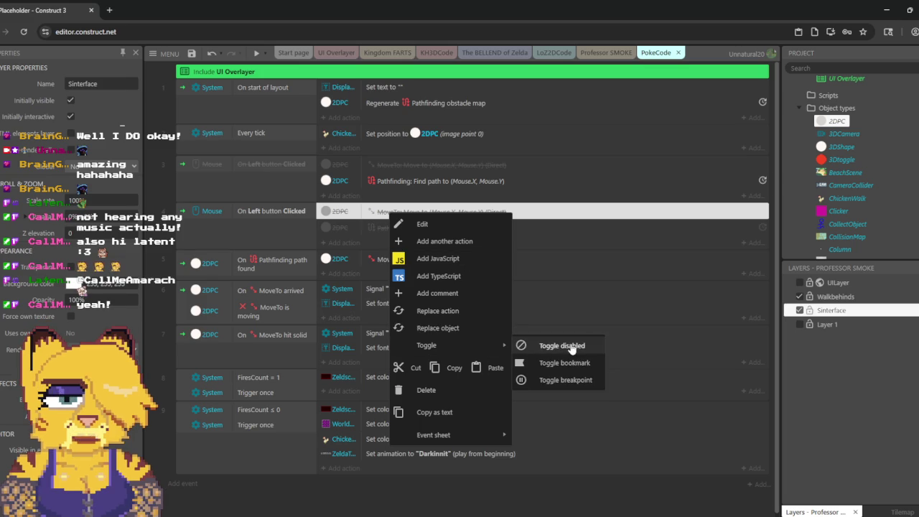
pyautogui.click(545, 346)
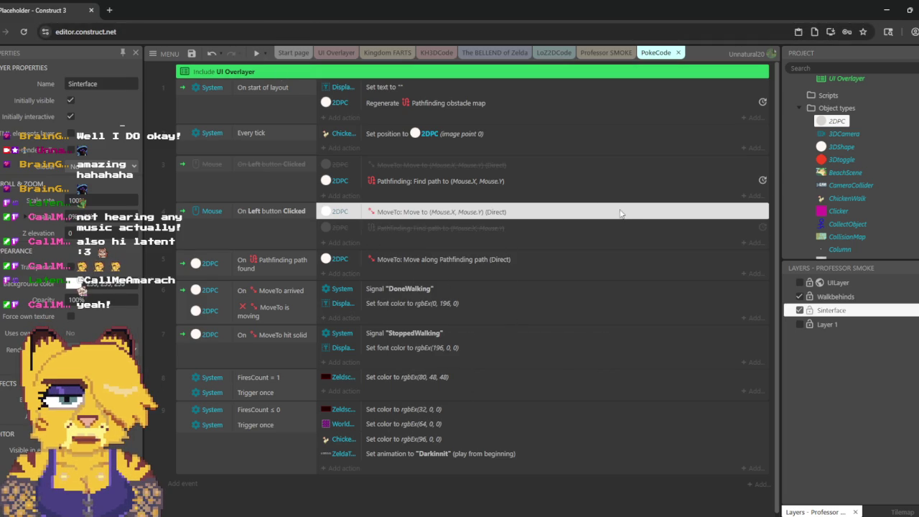
pyautogui.press('Delete')
pyautogui.press('Delete')
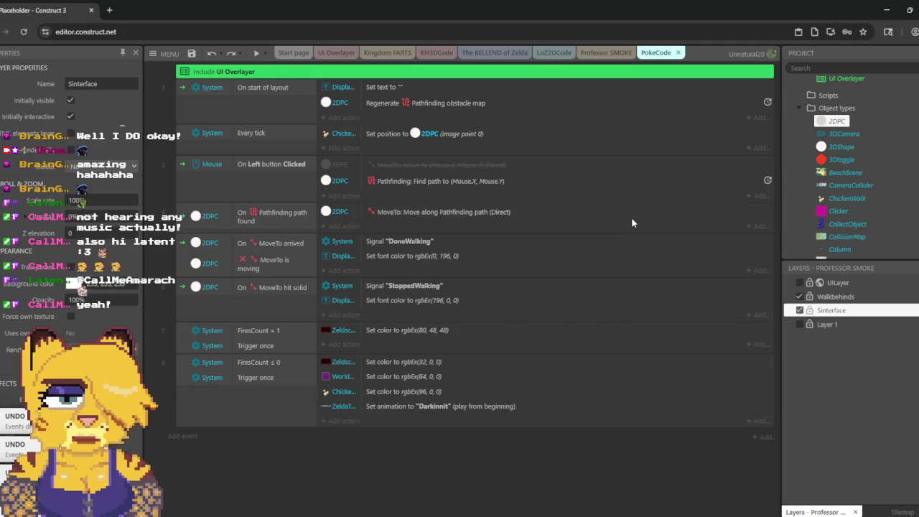
# Step: Re-enable the direct MoveTo action, disable the Find path action, and launch a preview
pyautogui.rightClick(385, 168)
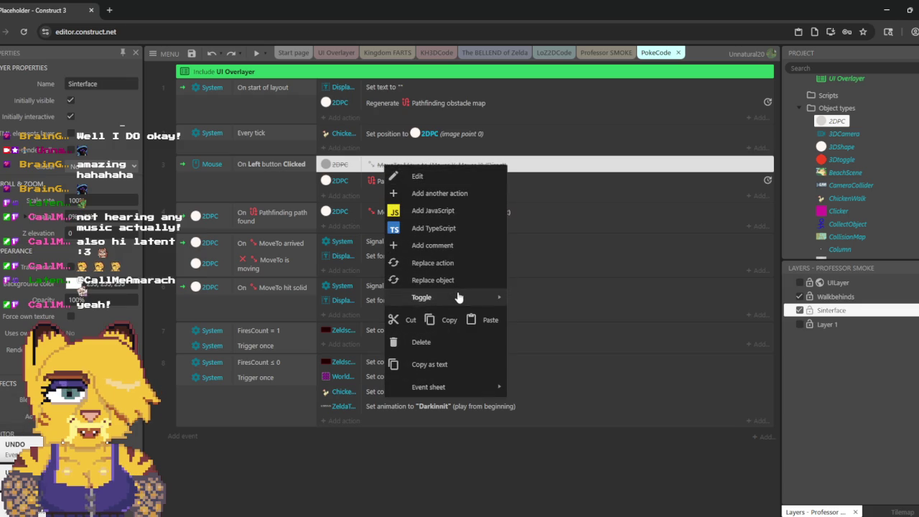
pyautogui.moveTo(465, 297)
pyautogui.click(526, 297)
pyautogui.click(405, 182)
pyautogui.rightClick(405, 182)
pyautogui.moveTo(517, 316)
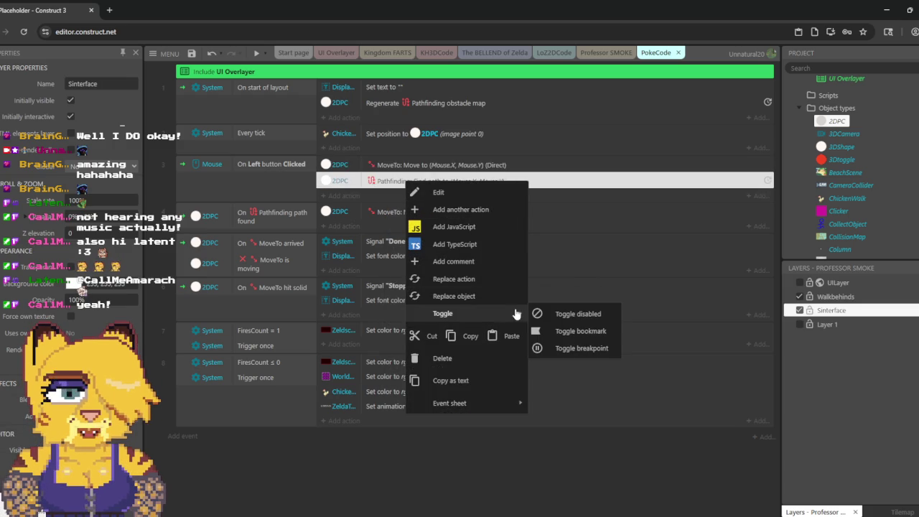
pyautogui.click(574, 314)
pyautogui.click(256, 53)
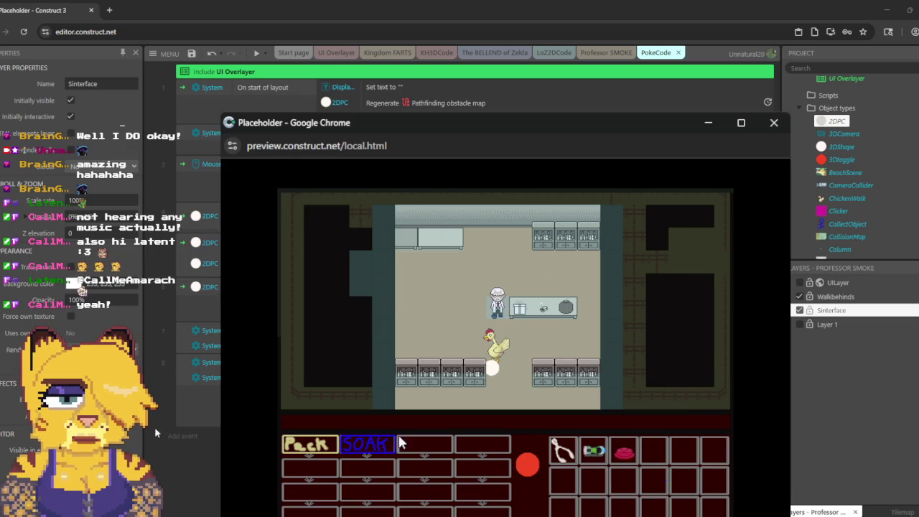
# Step: Pick and cancel the Peck move, and inspect the CollisionMap object's properties
pyautogui.click(306, 454)
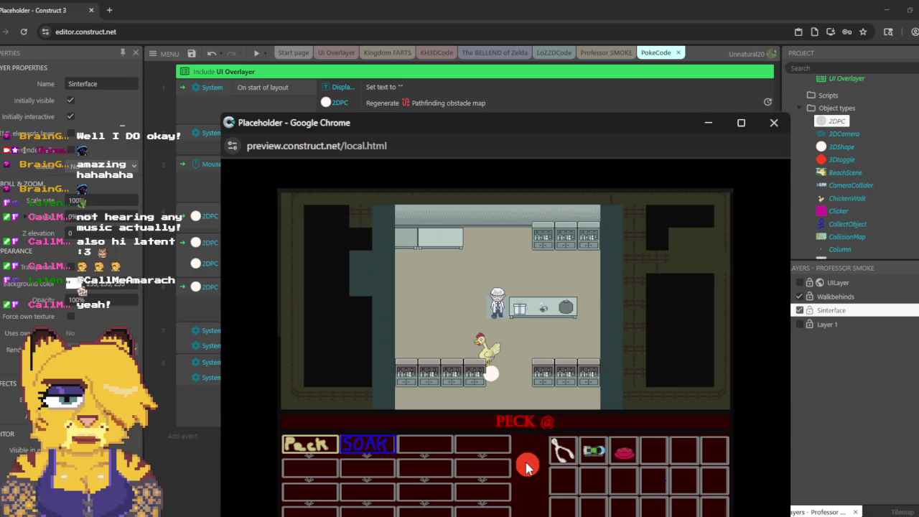
pyautogui.click(526, 466)
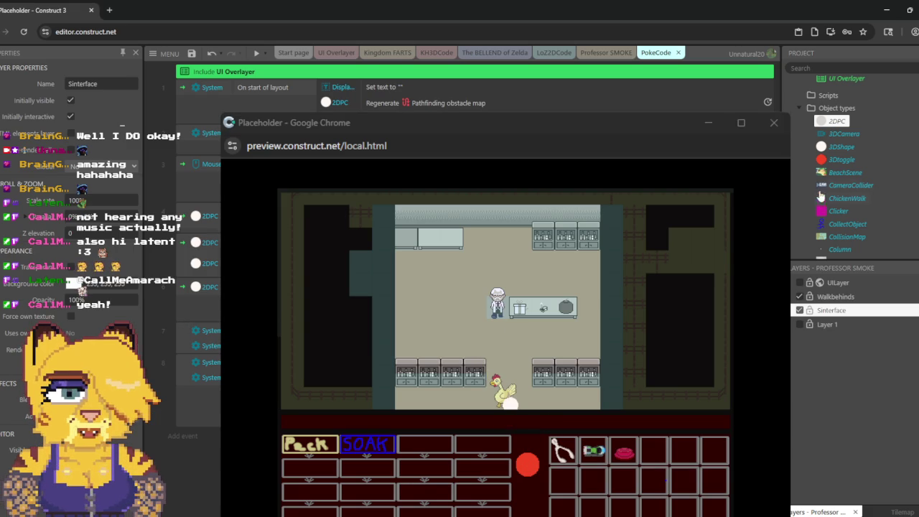
pyautogui.click(846, 236)
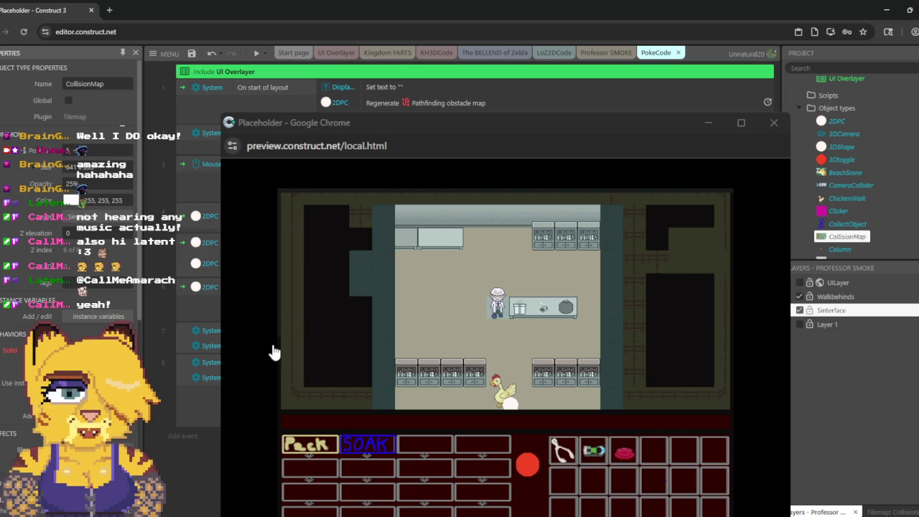
pyautogui.click(257, 53)
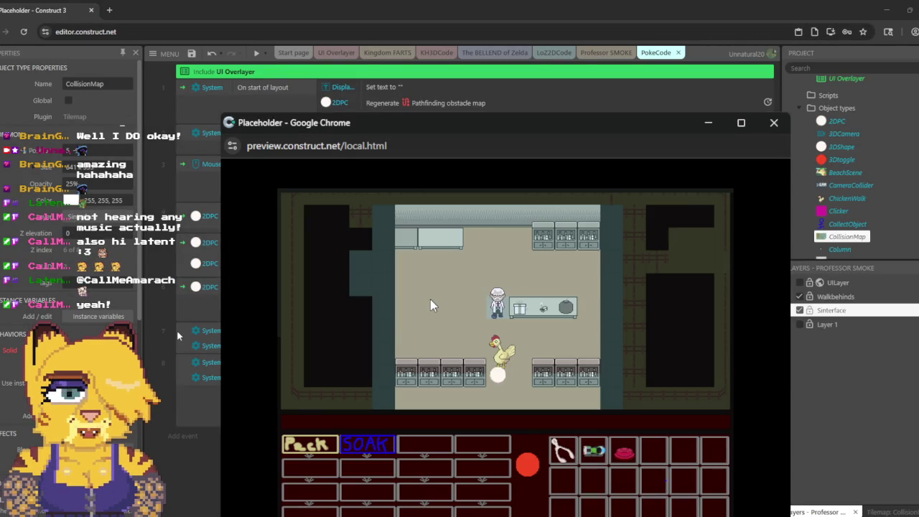
# Step: Send the chicken to spots near the professor, the shelves, the counters and the bottom wall, then close the preview
pyautogui.click(430, 300)
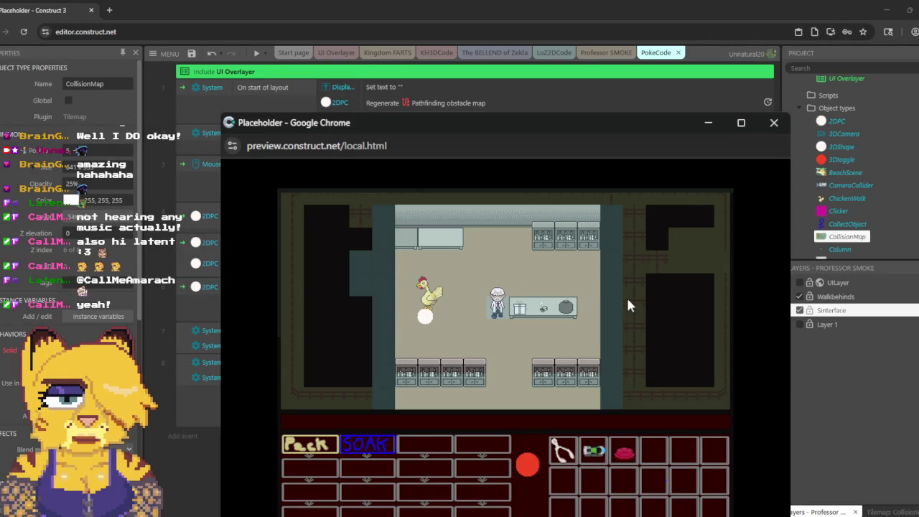
pyautogui.click(587, 274)
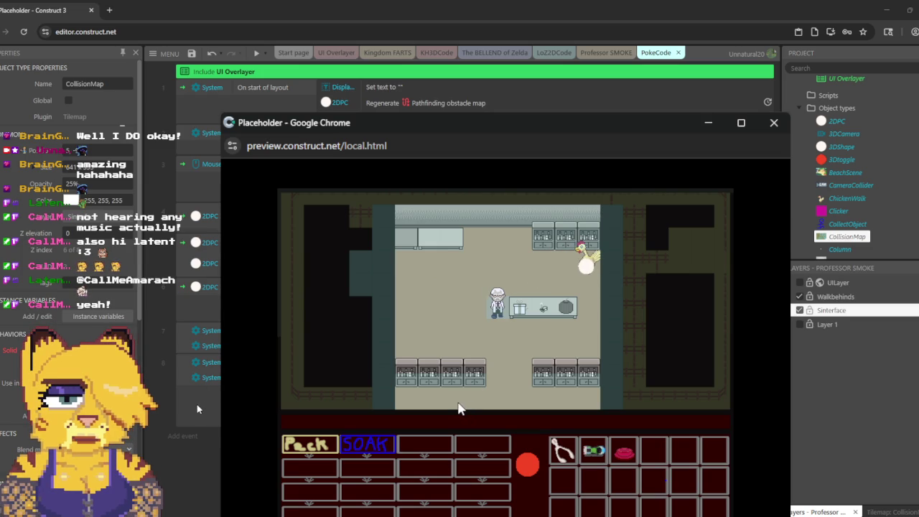
pyautogui.click(459, 406)
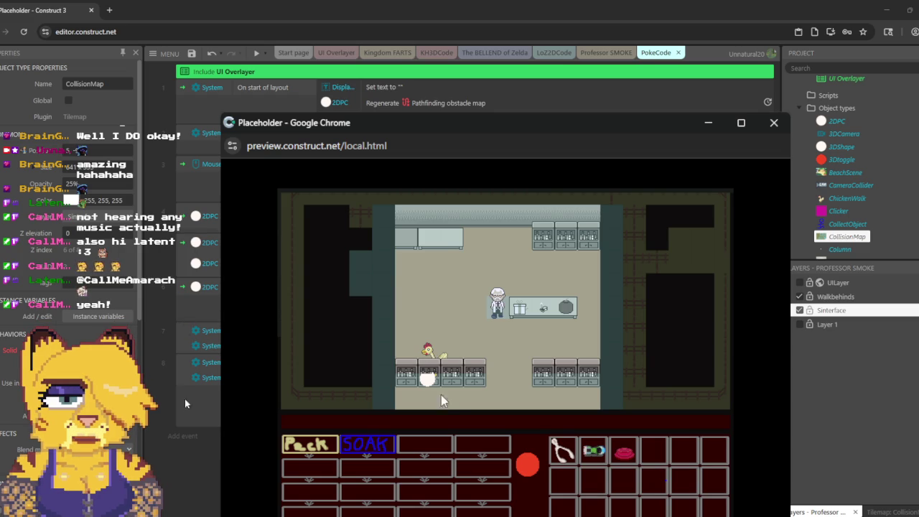
pyautogui.click(490, 262)
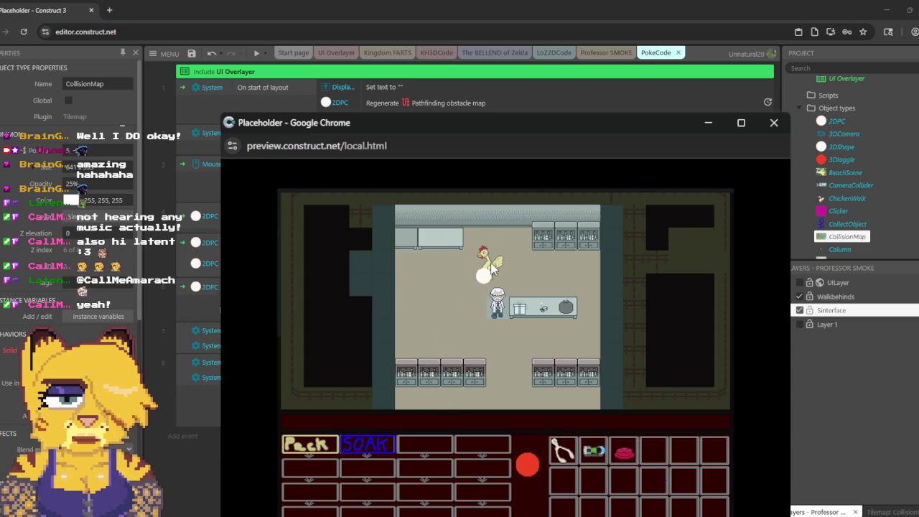
pyautogui.click(567, 397)
pyautogui.click(423, 394)
pyautogui.click(424, 300)
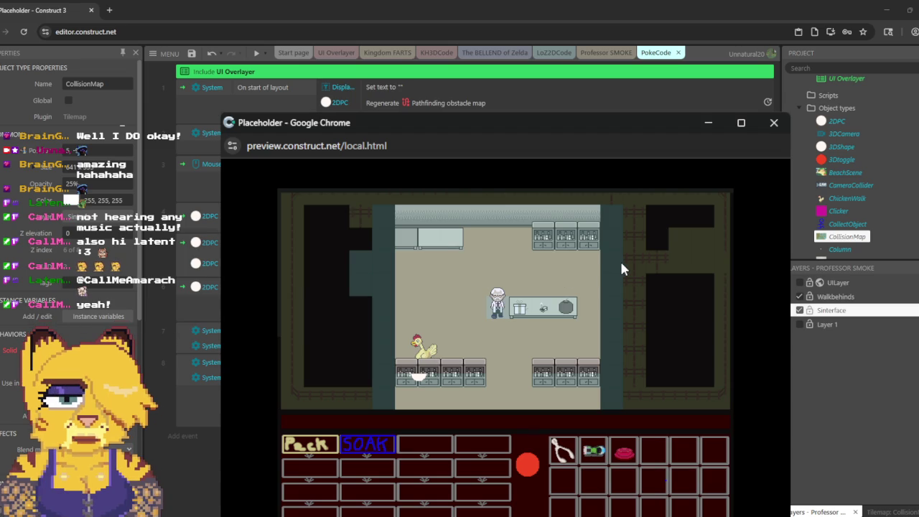
pyautogui.click(560, 274)
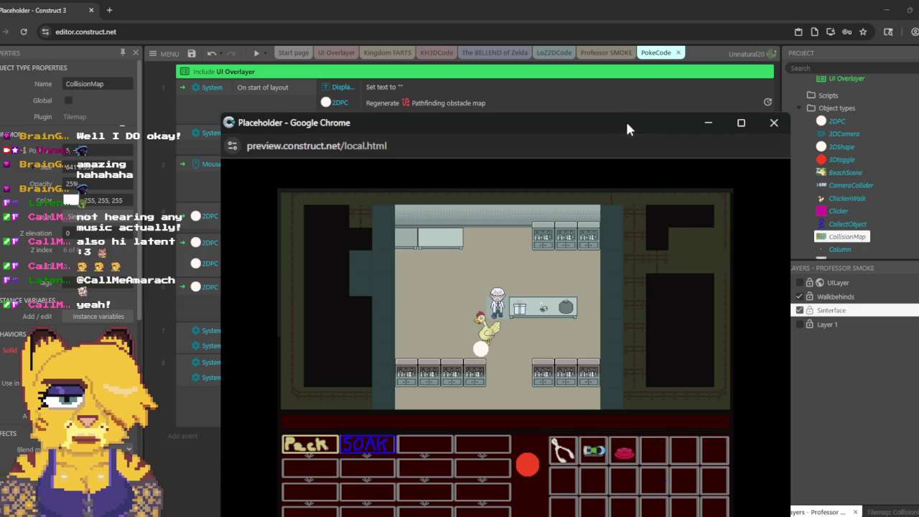
pyautogui.click(436, 291)
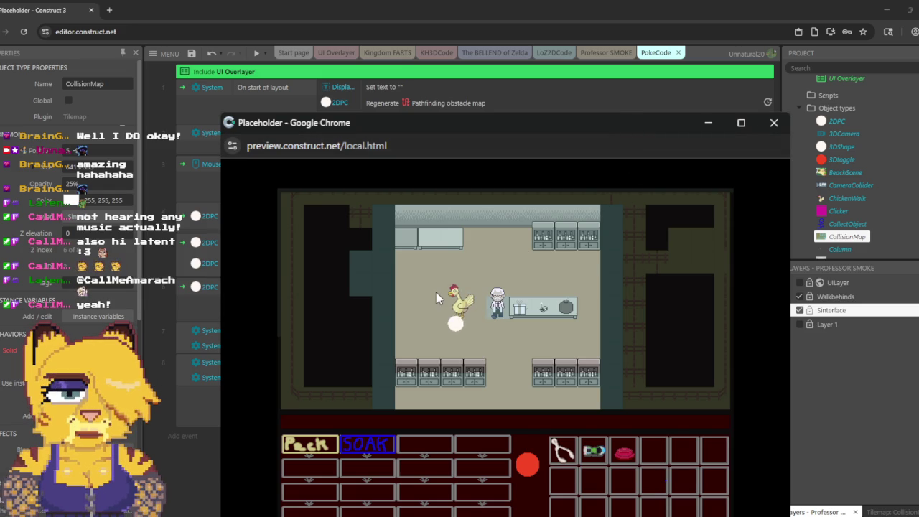
pyautogui.click(562, 270)
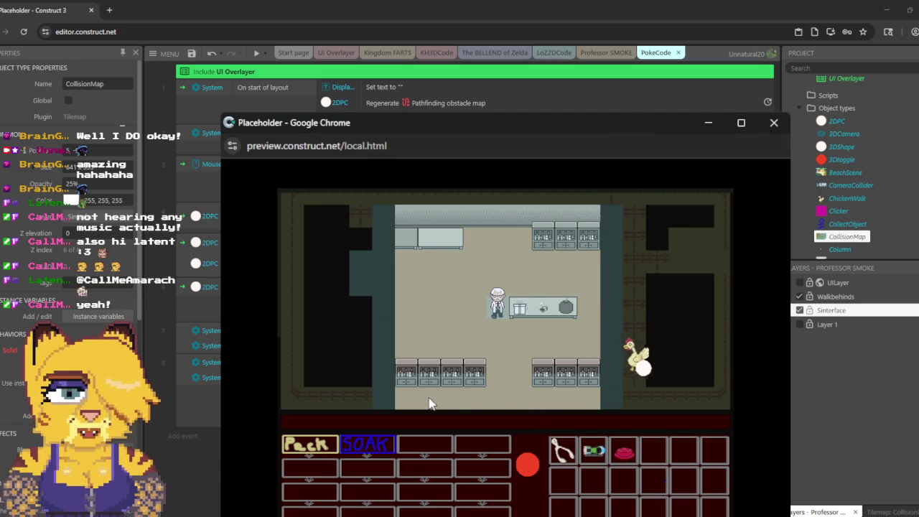
pyautogui.click(384, 392)
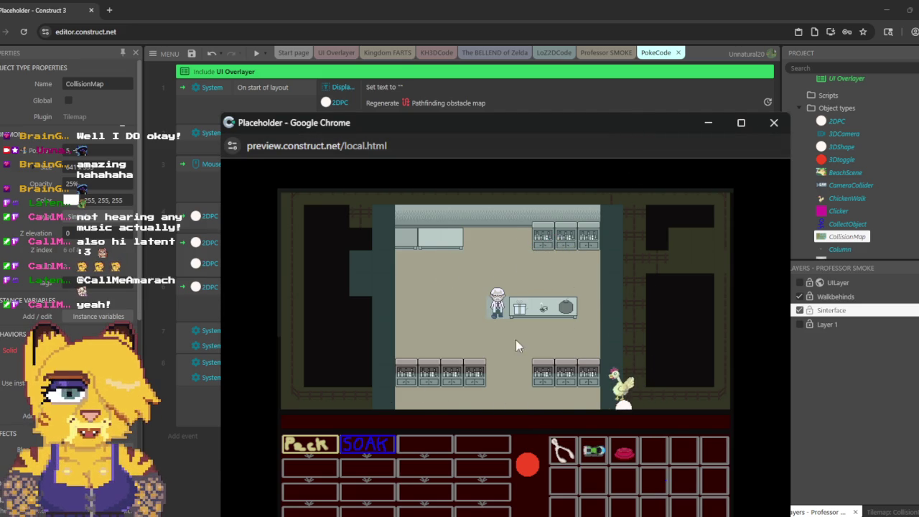
pyautogui.click(774, 127)
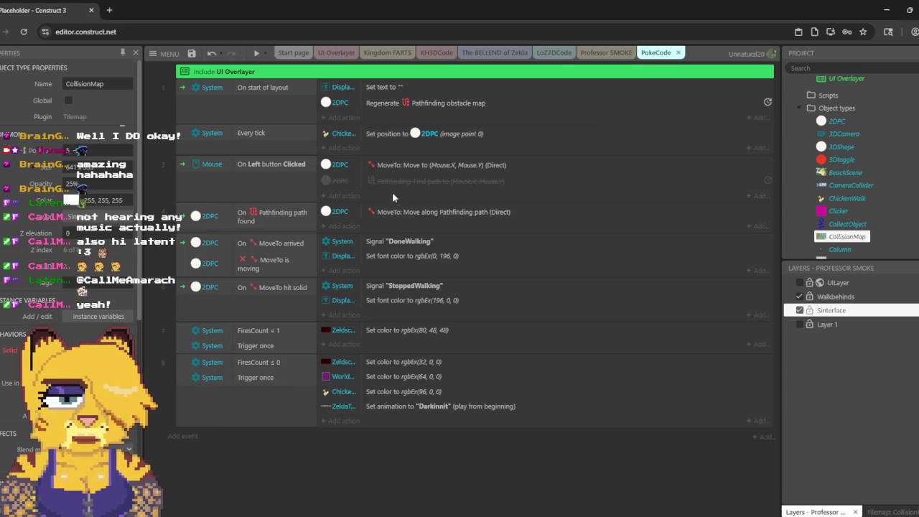
# Step: Start and cancel a new Every tick action, then switch to the Professor SMOKE layout
pyautogui.click(347, 148)
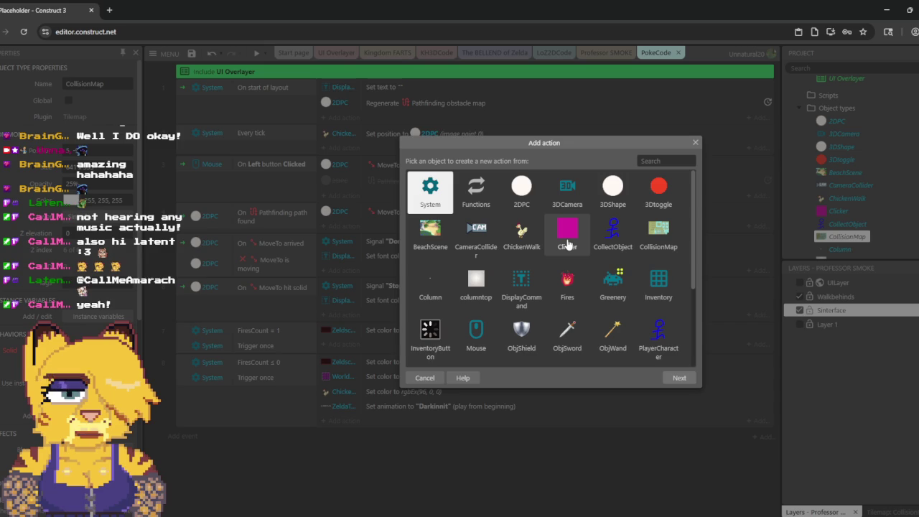
pyautogui.press('Escape')
pyautogui.click(608, 56)
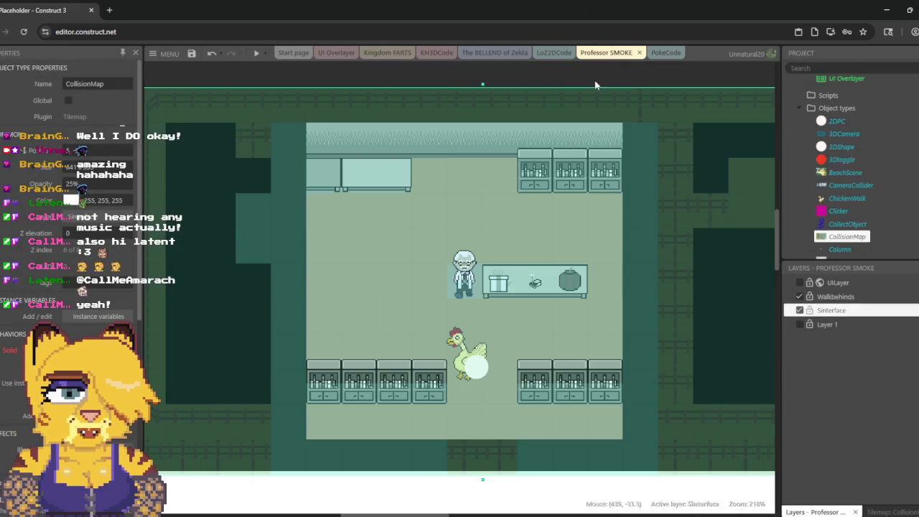
# Step: Place a Clicker marker above the professor and set its opacity to 100
pyautogui.click(836, 211)
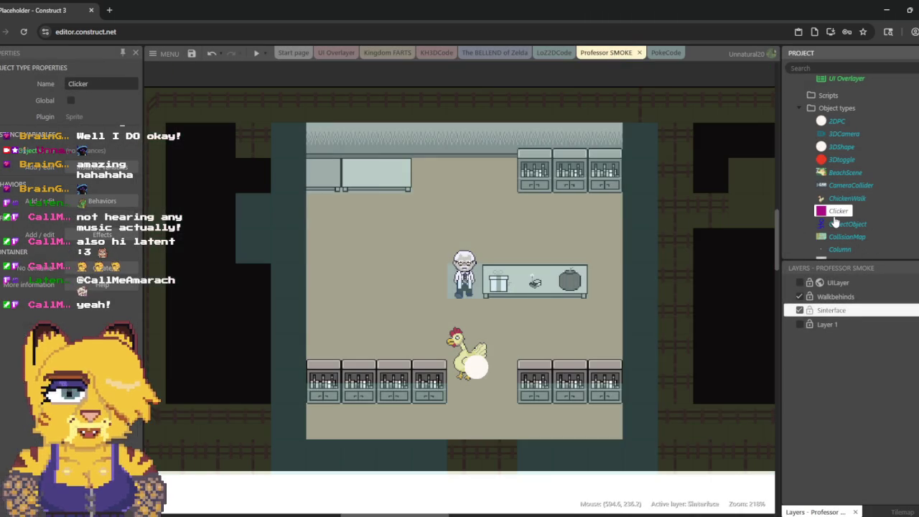
pyautogui.moveTo(835, 219)
pyautogui.mouseDown()
pyautogui.moveTo(844, 224)
pyautogui.moveTo(485, 222)
pyautogui.moveTo(411, 233)
pyautogui.mouseUp()
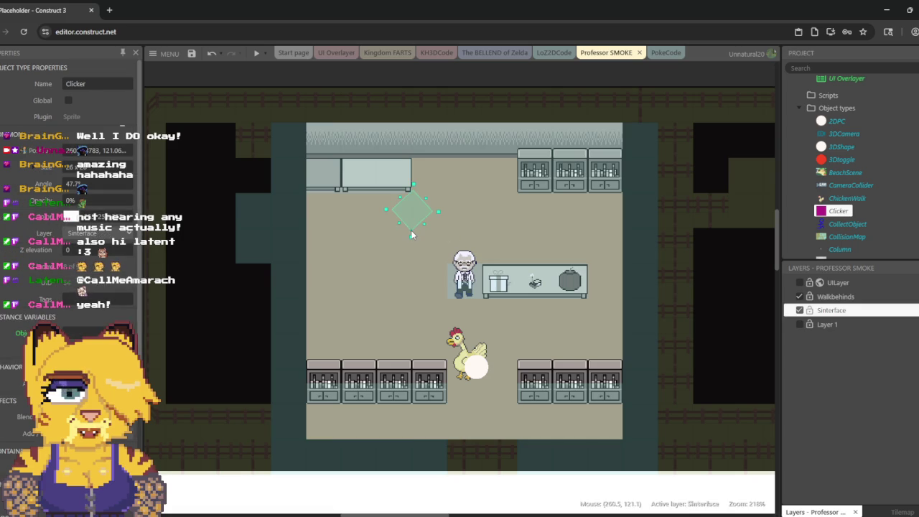
pyautogui.scroll(-5, 103, 208)
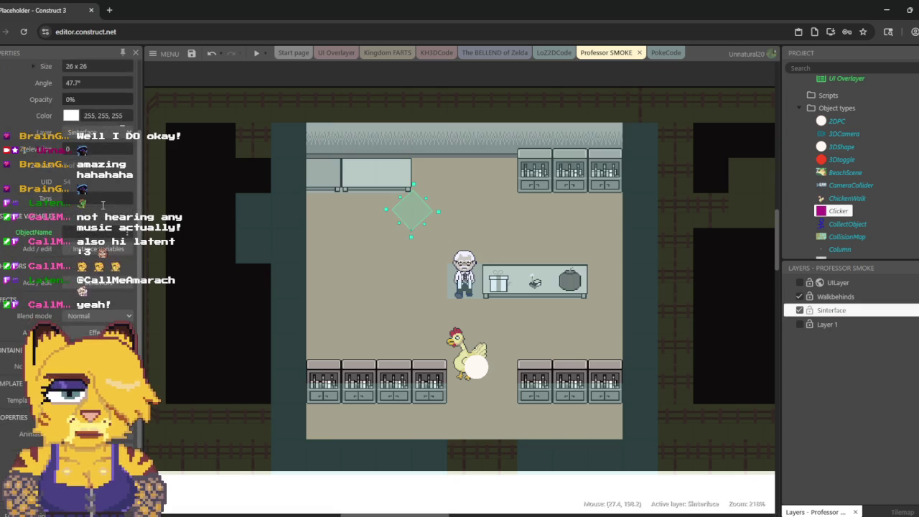
pyautogui.scroll(-1, 103, 208)
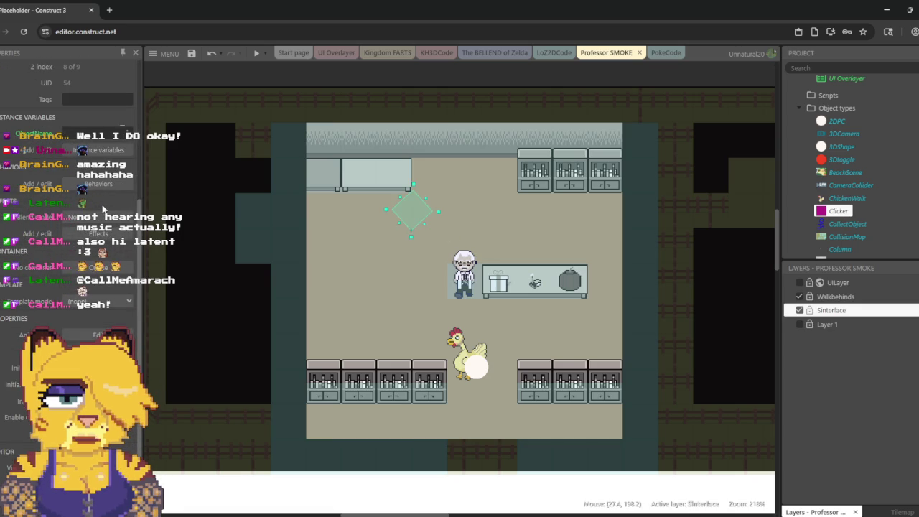
pyautogui.scroll(6, 102, 208)
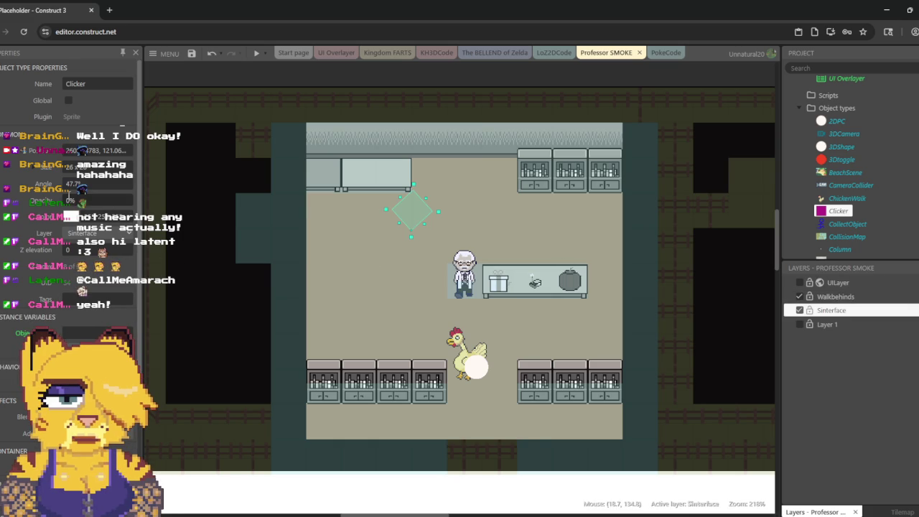
pyautogui.click(86, 200)
pyautogui.write('100')
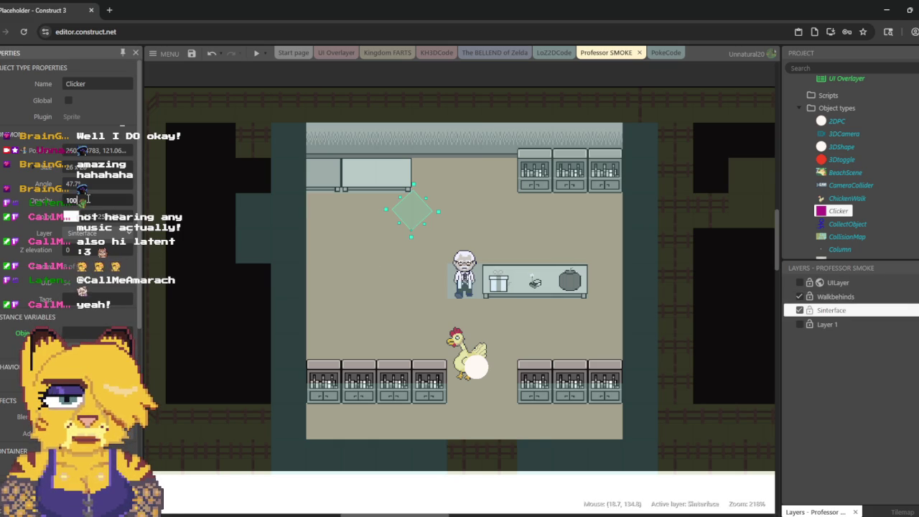
pyautogui.press('Return')
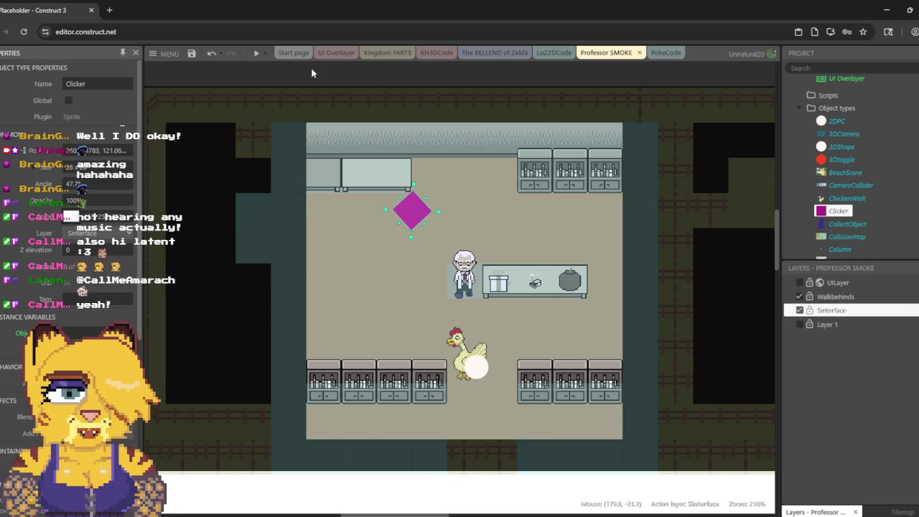
# Step: Switch between the Kingdom FARTS and Professor SMOKE layouts, ending on the PokeCode event sheet
pyautogui.click(397, 56)
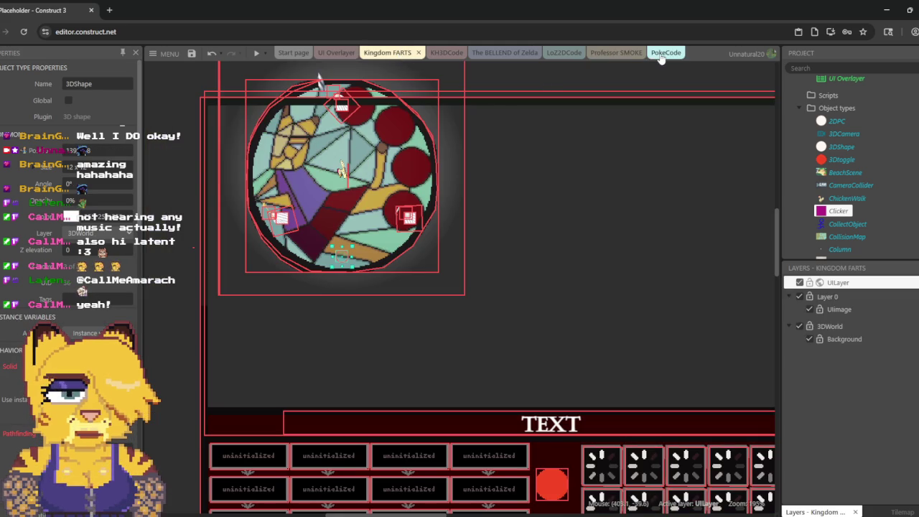
pyautogui.click(664, 54)
pyautogui.click(612, 54)
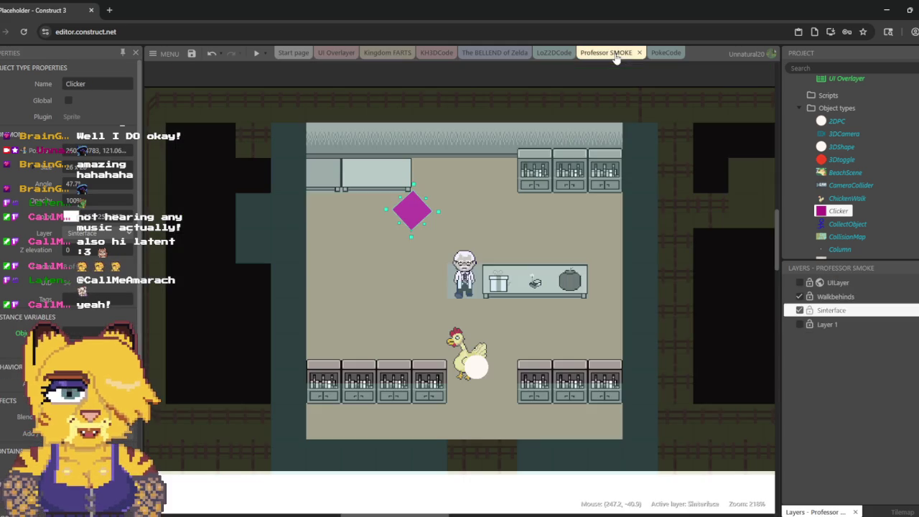
pyautogui.click(661, 54)
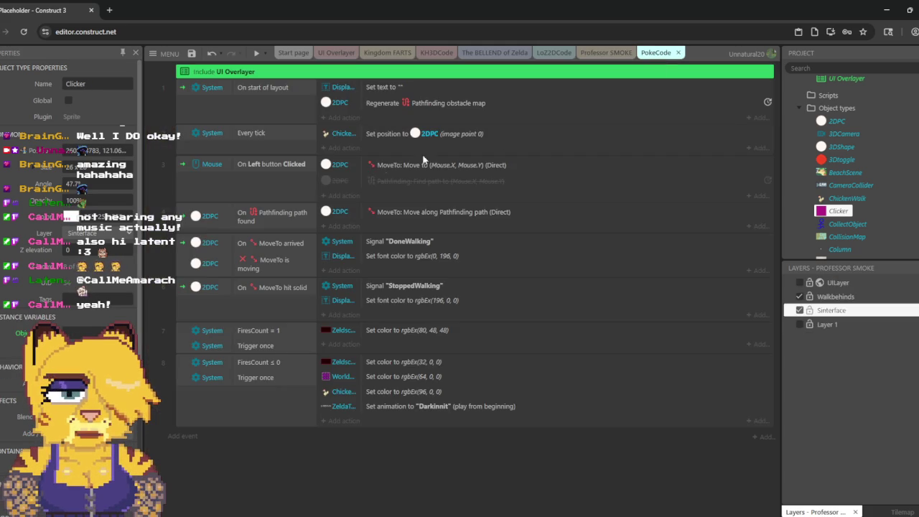
# Step: Add a Clicker Set position action to Every tick with X = Mouse.X and Y = Mouse.Y
pyautogui.click(350, 149)
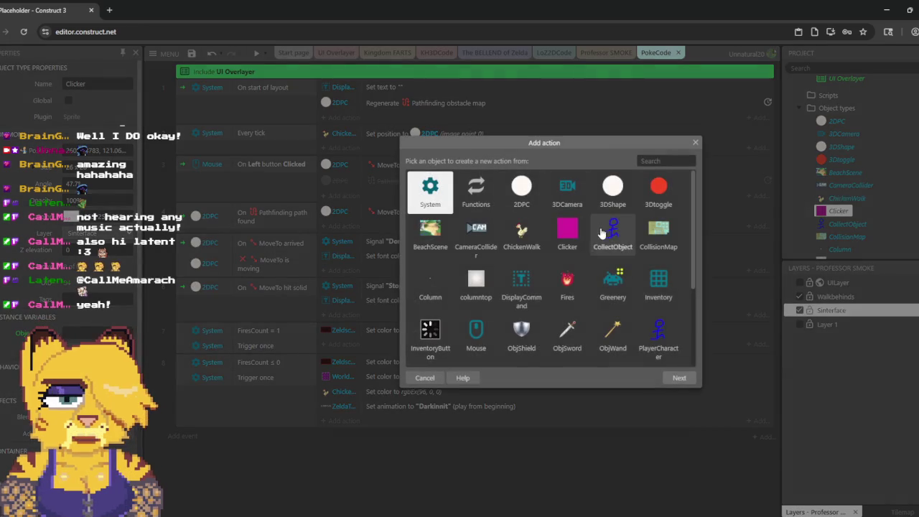
pyautogui.doubleClick(565, 231)
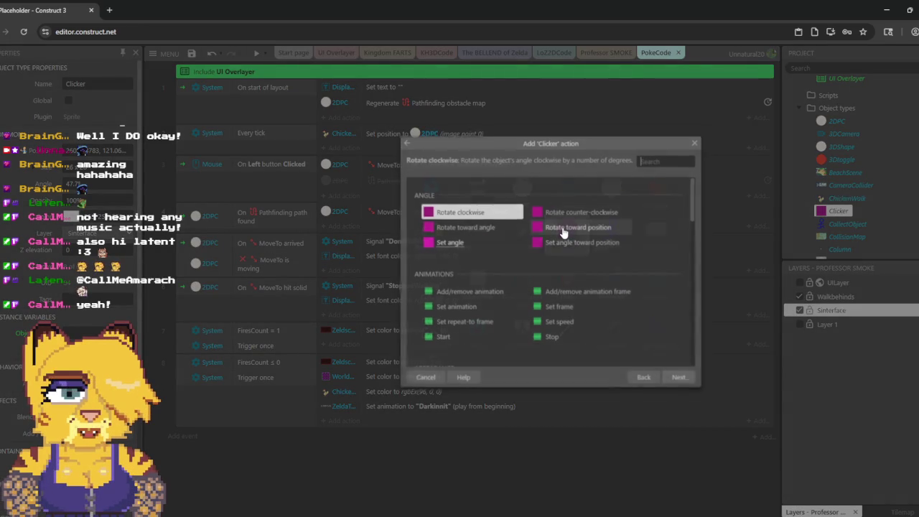
pyautogui.write('mov')
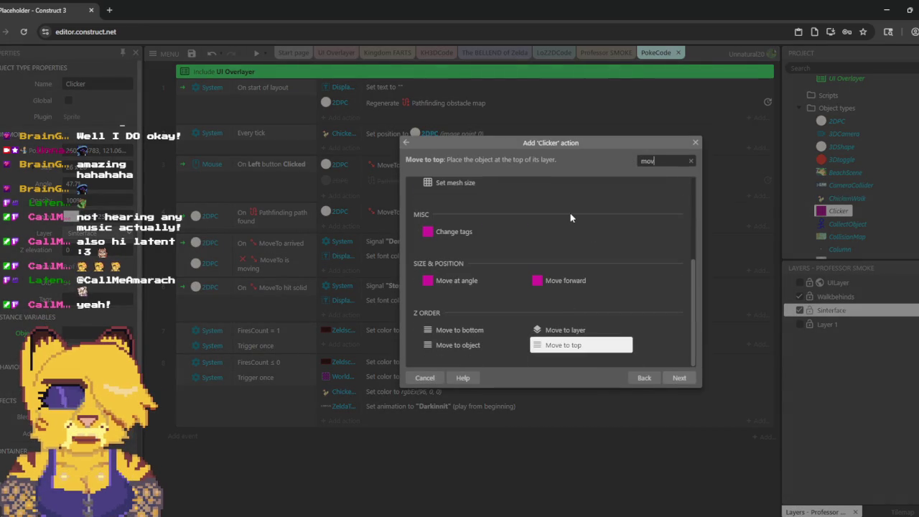
pyautogui.press('BackSpace')
pyautogui.press('BackSpace')
pyautogui.press('BackSpace')
pyautogui.write('set')
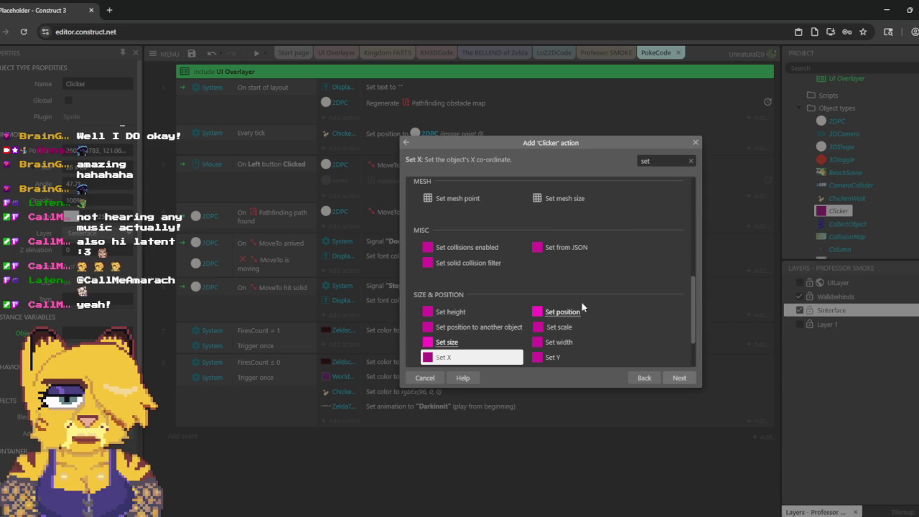
pyautogui.doubleClick(574, 313)
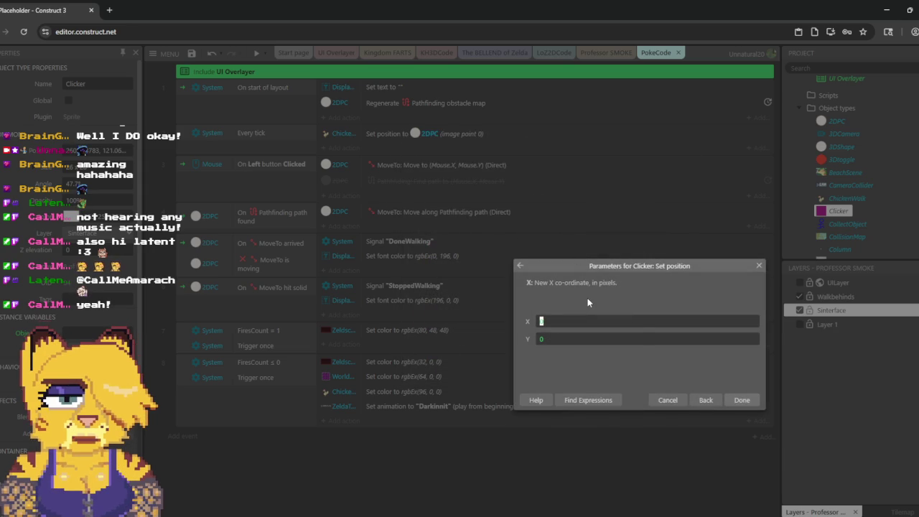
pyautogui.write('Mouse.X')
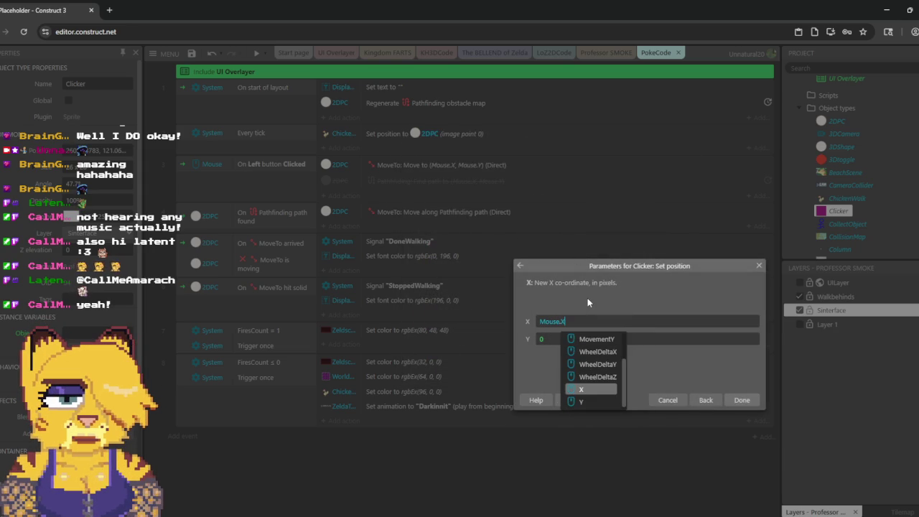
pyautogui.press('Escape')
pyautogui.write('Mous')
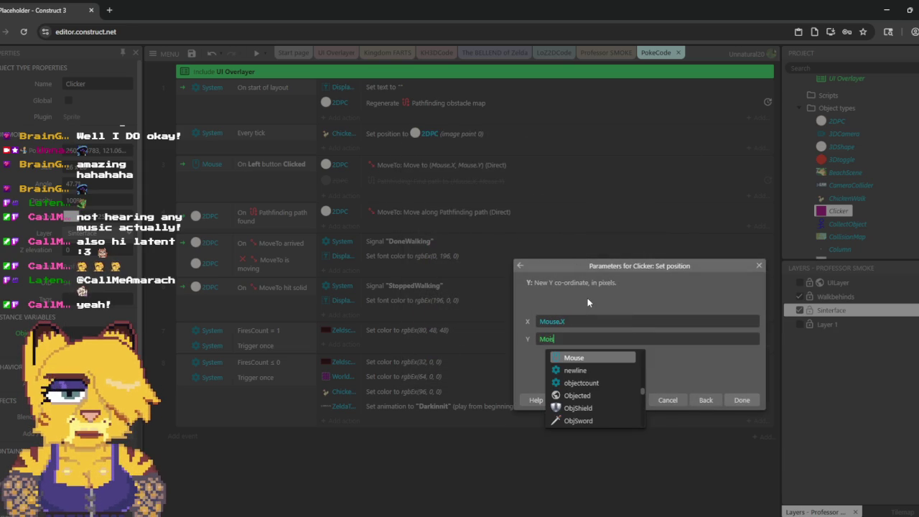
pyautogui.write('e.Y')
pyautogui.press('Escape')
pyautogui.press('Return')
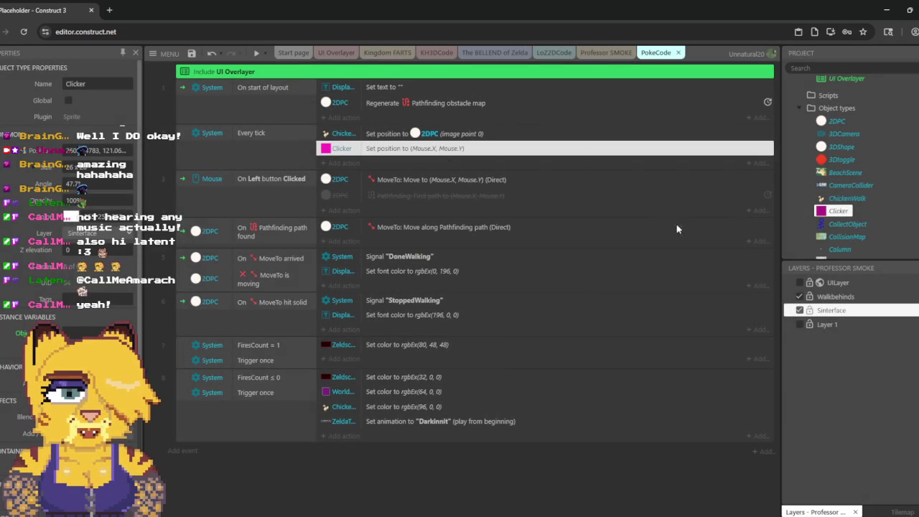
# Step: Select 2DPC in the Project panel and start a preview
pyautogui.click(839, 121)
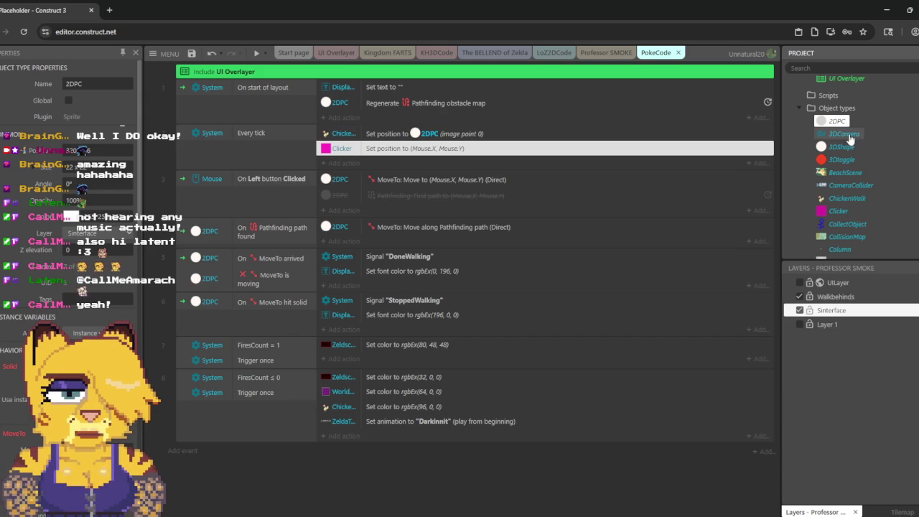
pyautogui.click(255, 55)
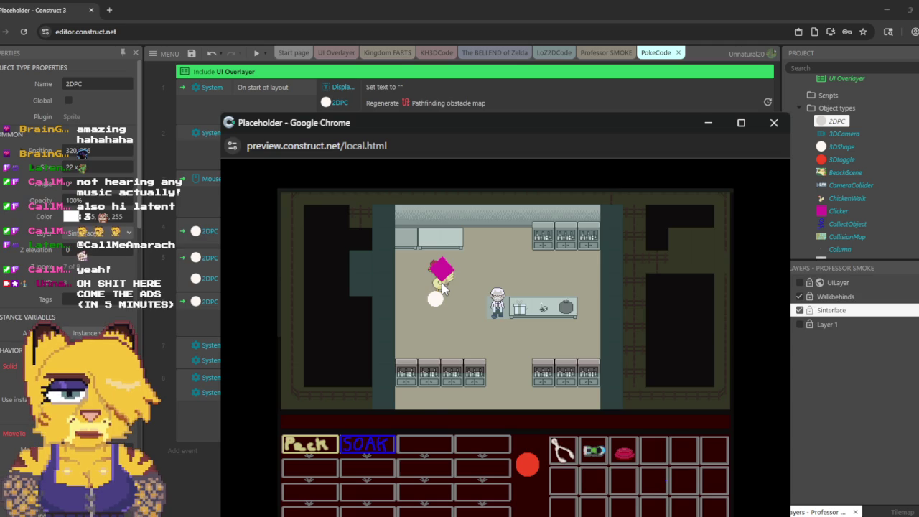
# Step: Click three spots to test chicken pathfinding and the marker, then select ChickenWalk and 2DPC
pyautogui.click(433, 406)
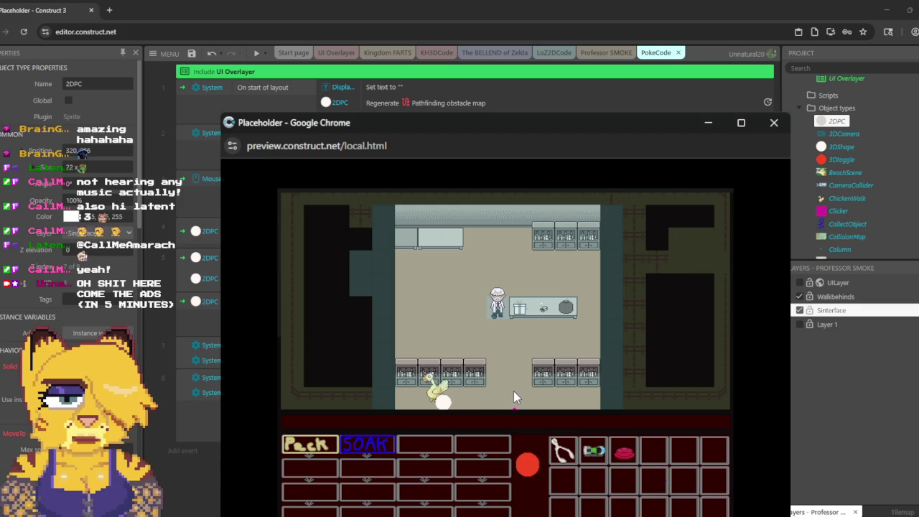
pyautogui.click(511, 280)
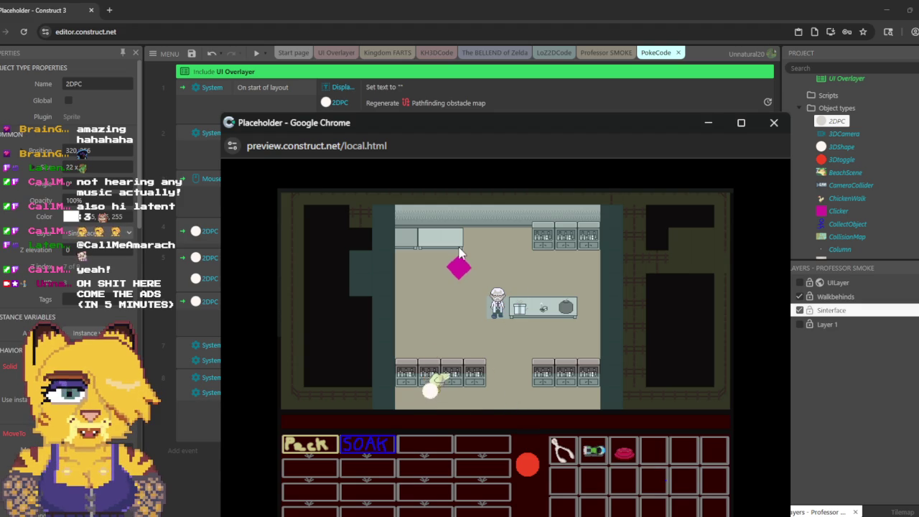
pyautogui.click(514, 358)
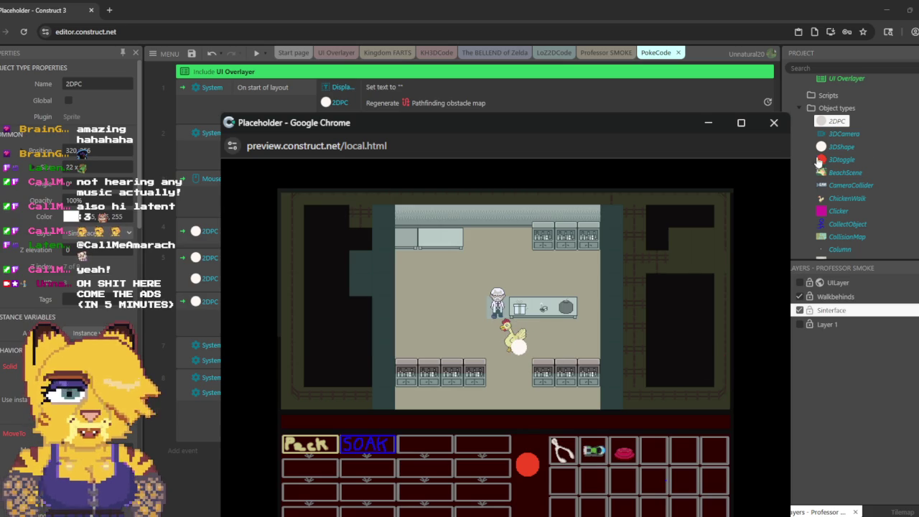
pyautogui.click(859, 199)
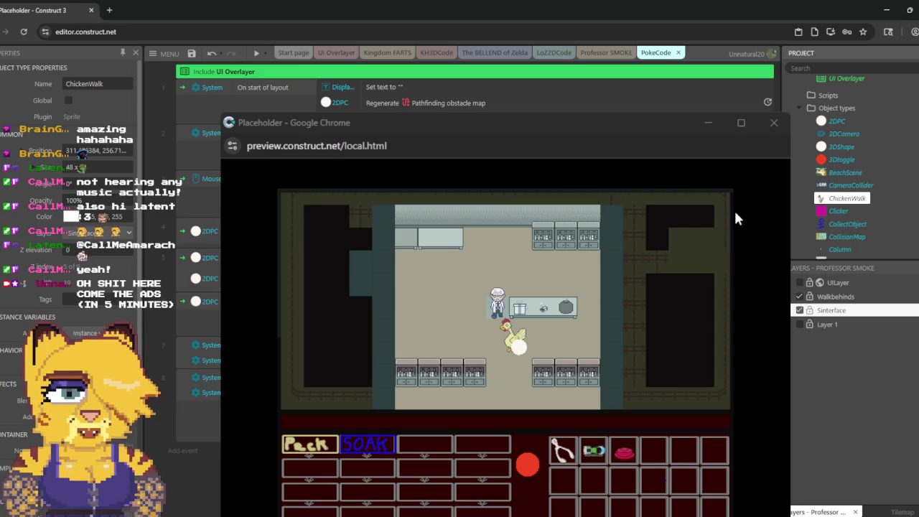
pyautogui.click(836, 121)
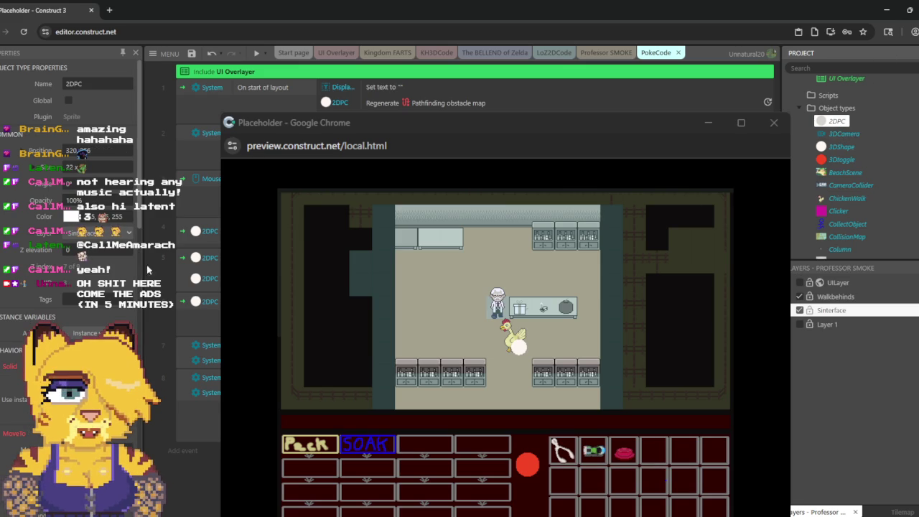
# Step: Scroll 2DPC's Properties down to its behaviours, then click into the event sheet
pyautogui.scroll(-3, 14, 354)
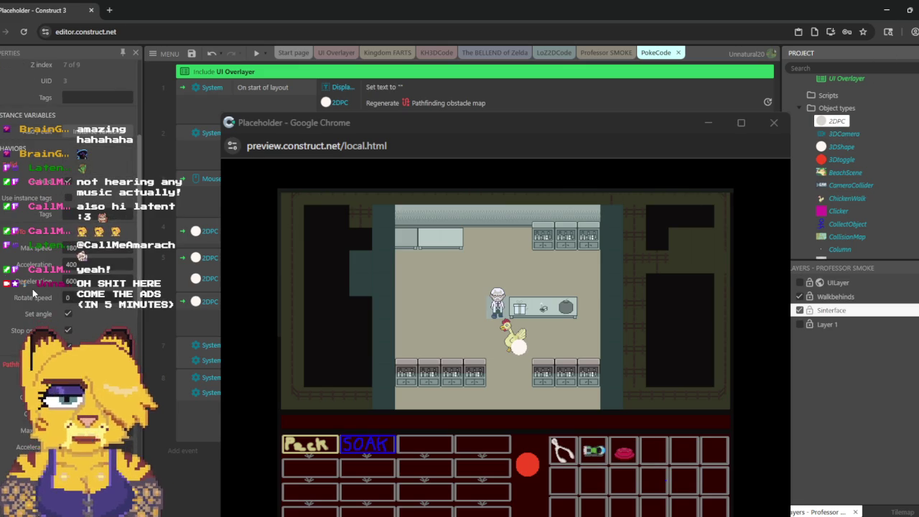
pyautogui.scroll(-5, 32, 289)
pyautogui.scroll(-4, 32, 288)
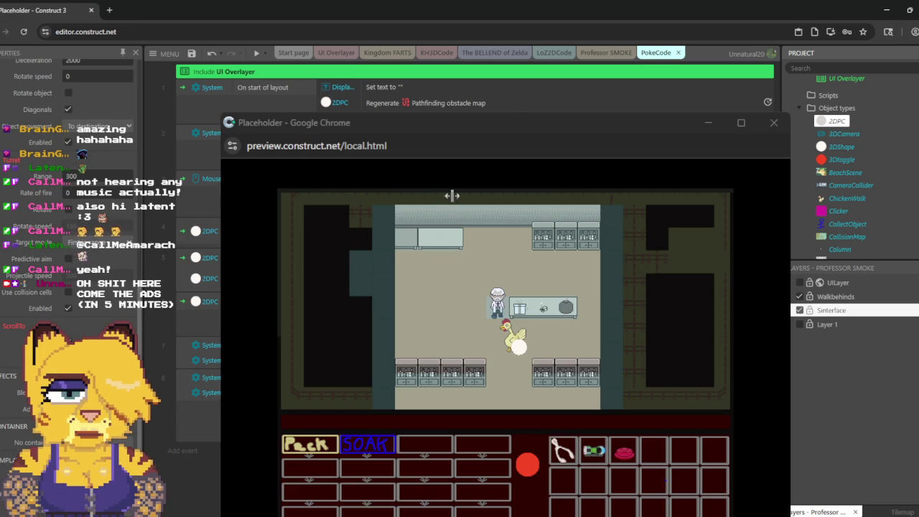
pyautogui.click(394, 128)
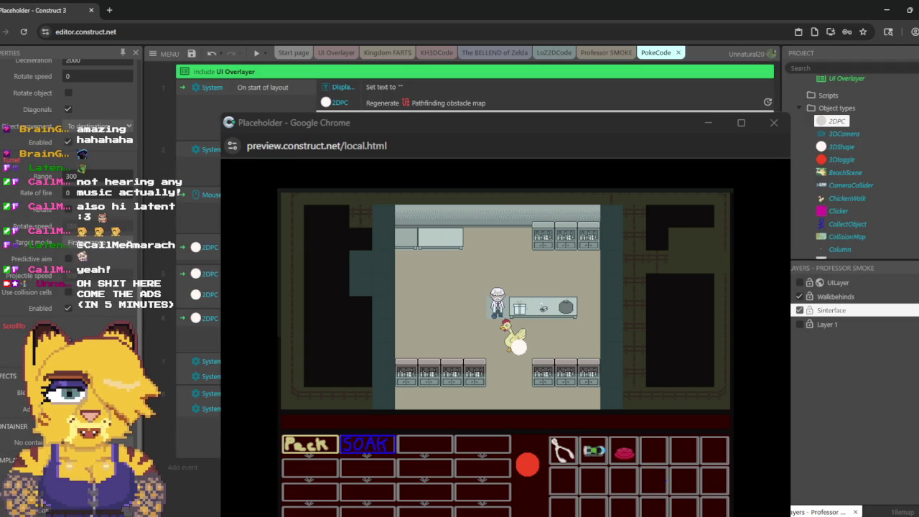
# Step: Rerun the preview and send the chicken to the bottom, upper right, centre and lower-right cabinets
pyautogui.click(256, 55)
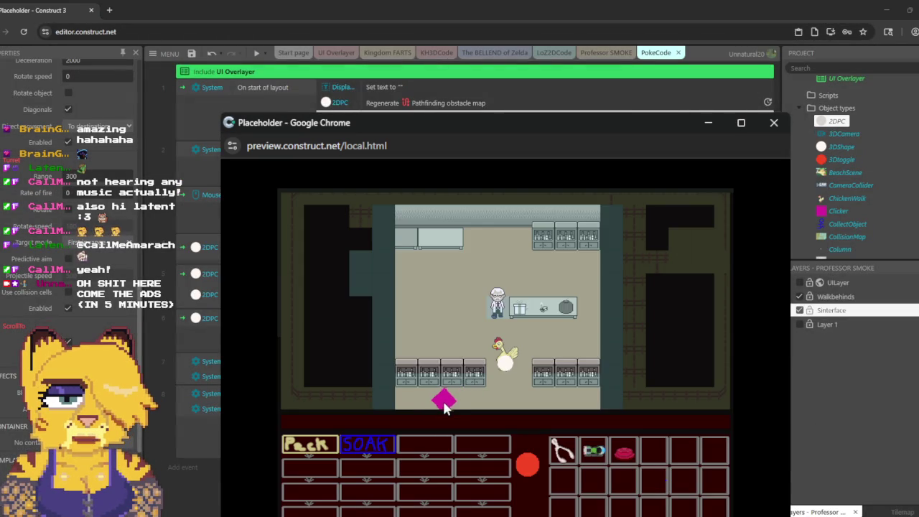
pyautogui.click(442, 402)
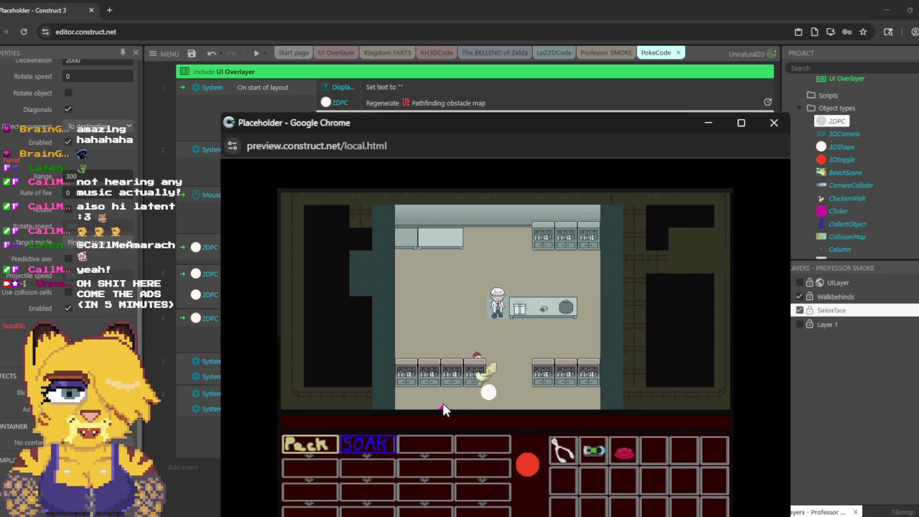
pyautogui.click(569, 262)
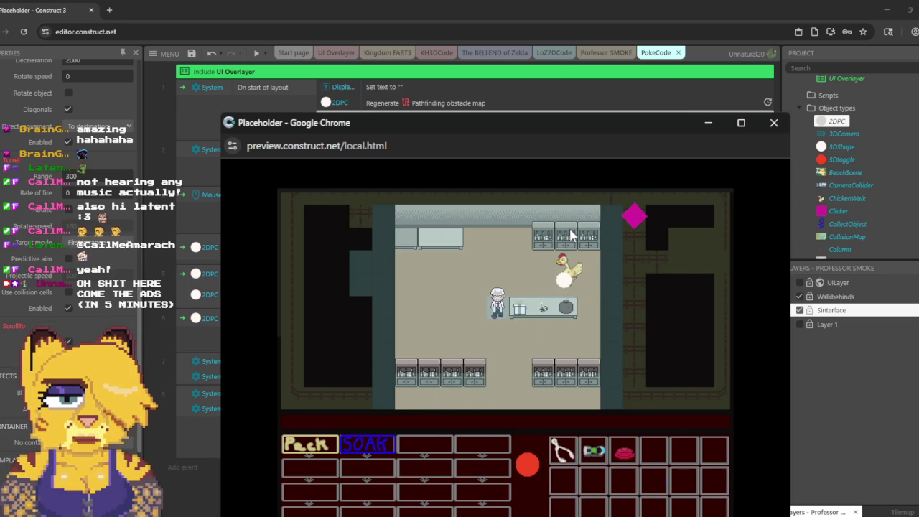
pyautogui.click(431, 312)
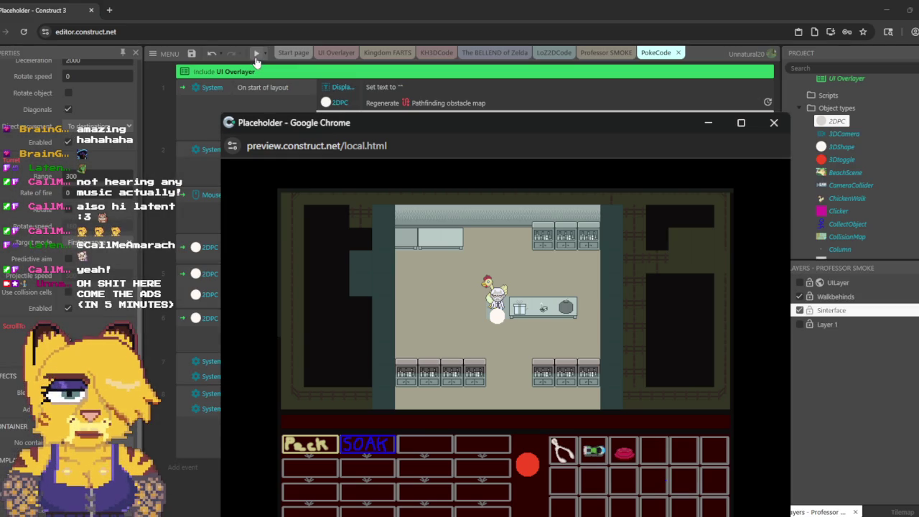
pyautogui.click(661, 332)
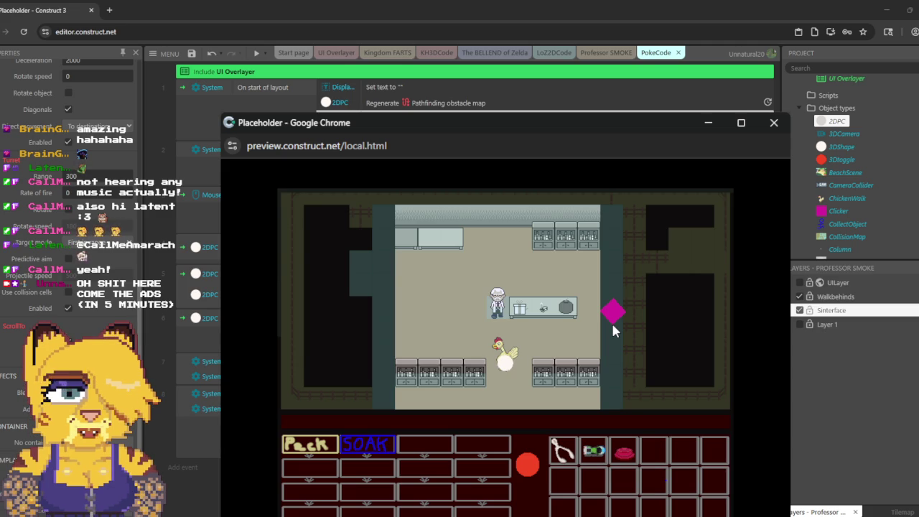
pyautogui.click(429, 285)
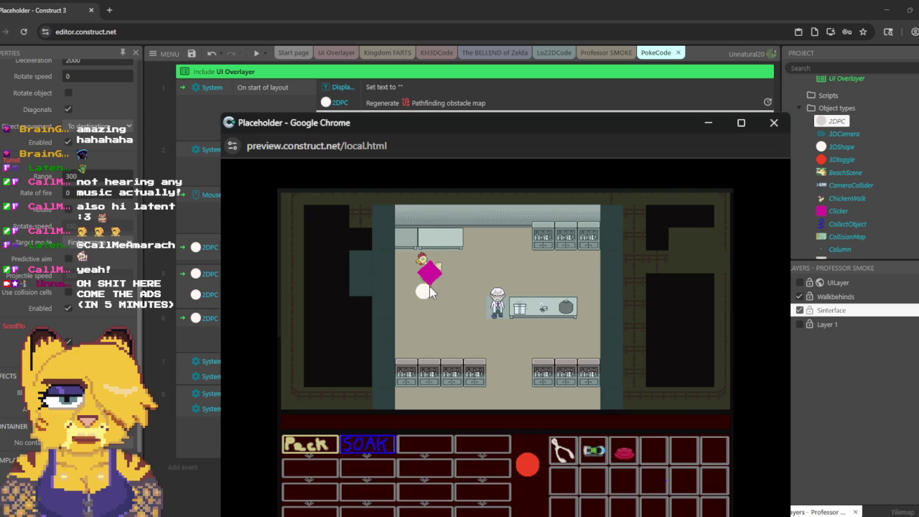
pyautogui.click(567, 406)
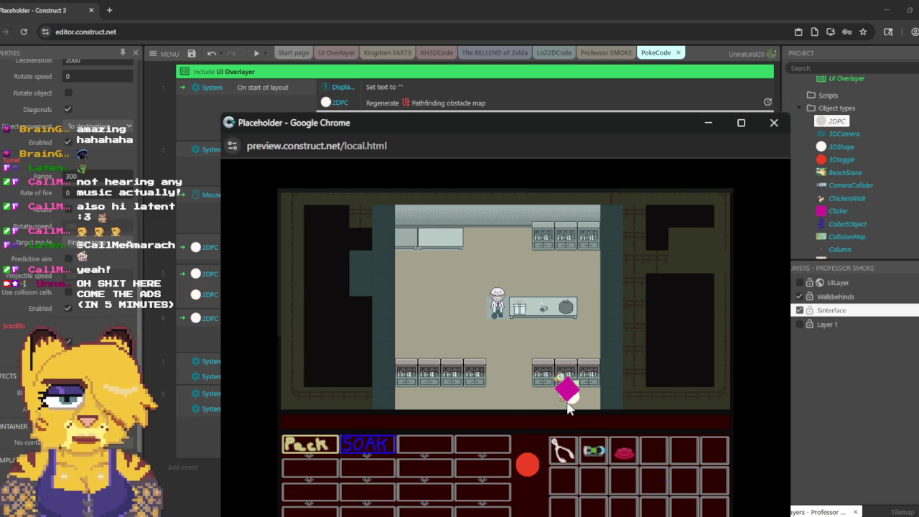
# Step: Close the preview and disable the Clicker's set-position-to-mouse action
pyautogui.click(773, 123)
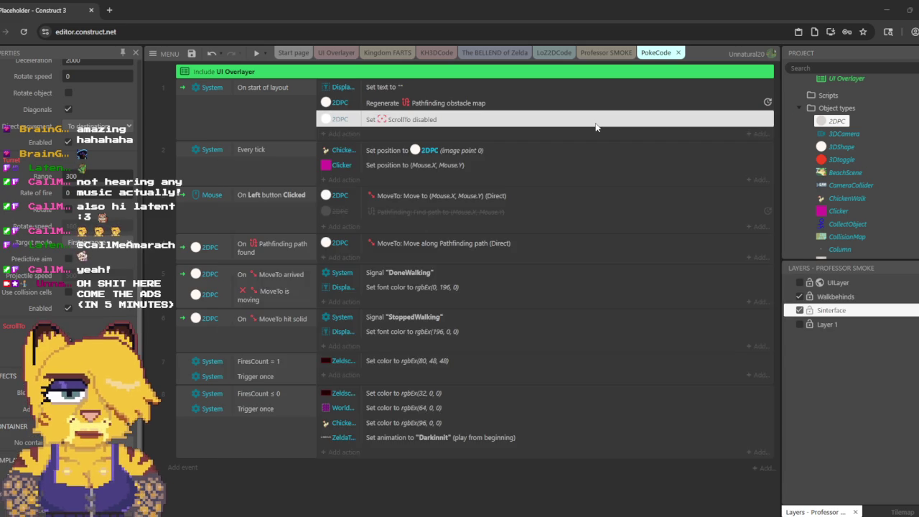
pyautogui.click(409, 165)
pyautogui.rightClick(410, 165)
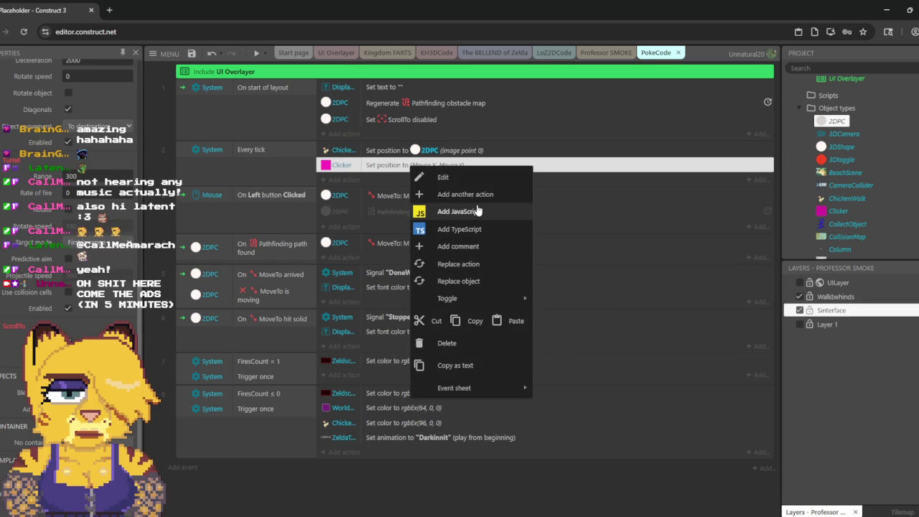
pyautogui.moveTo(508, 300)
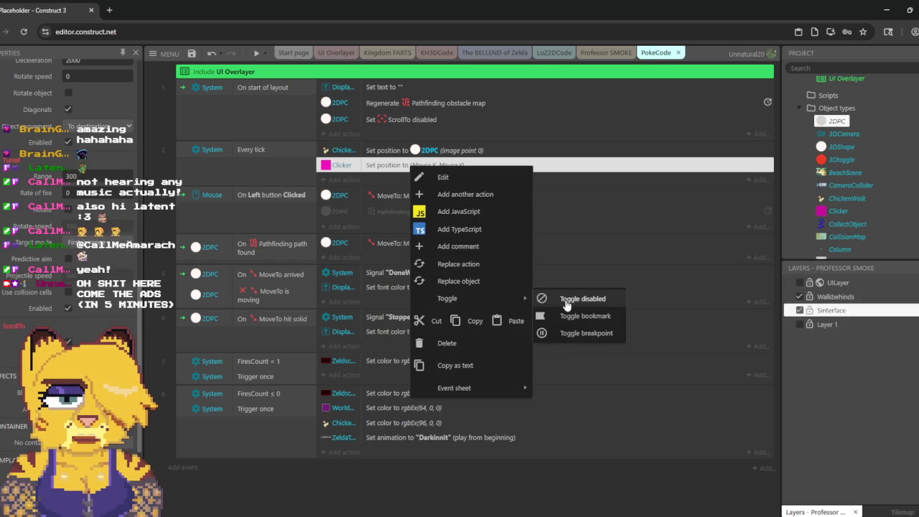
pyautogui.click(567, 301)
# Step: Delete the magenta Clicker diamond from the Professor SMOKE room, then return to PokeCode
pyautogui.click(606, 53)
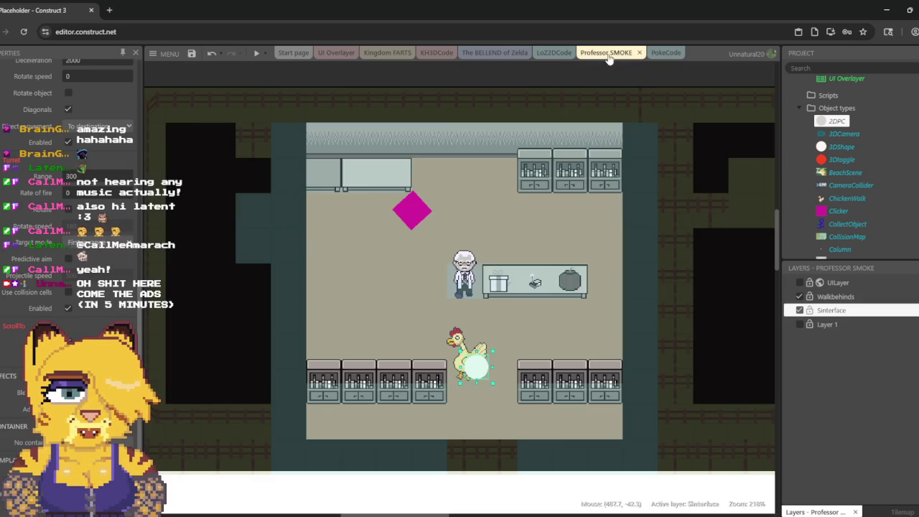
pyautogui.click(424, 213)
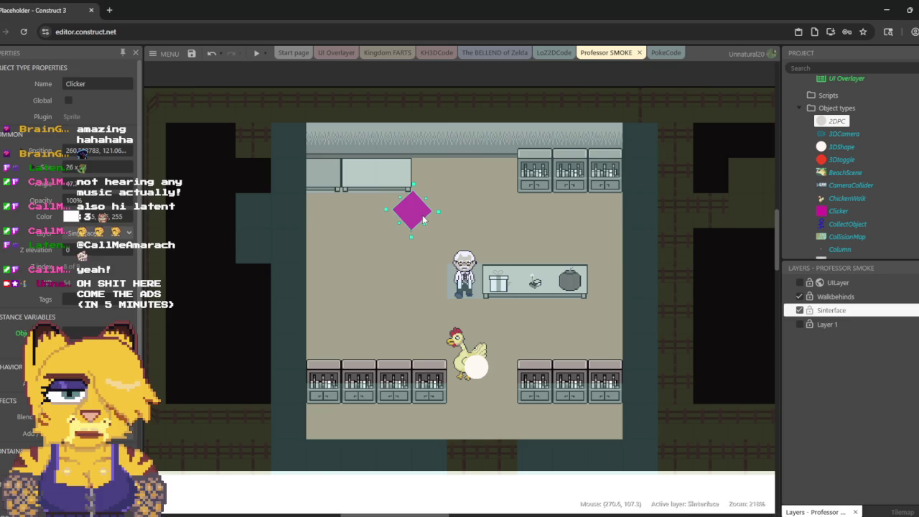
pyautogui.press('Delete')
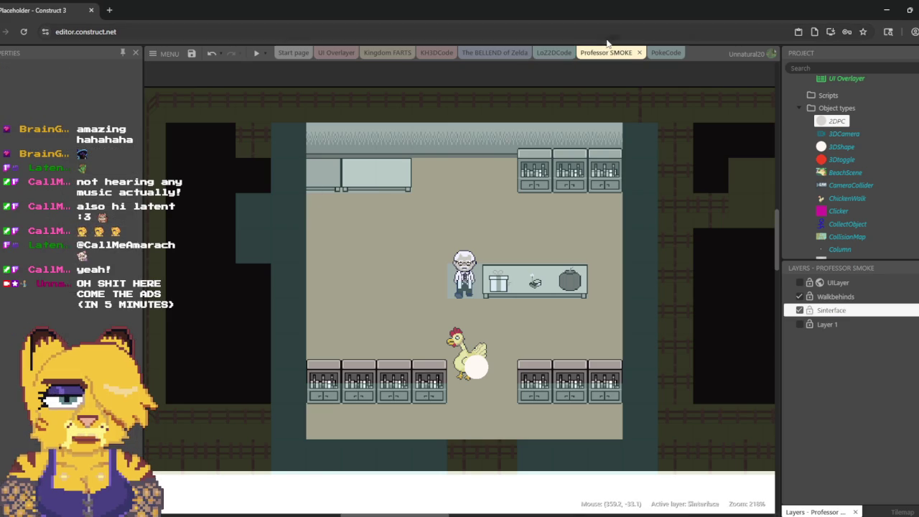
pyautogui.click(665, 54)
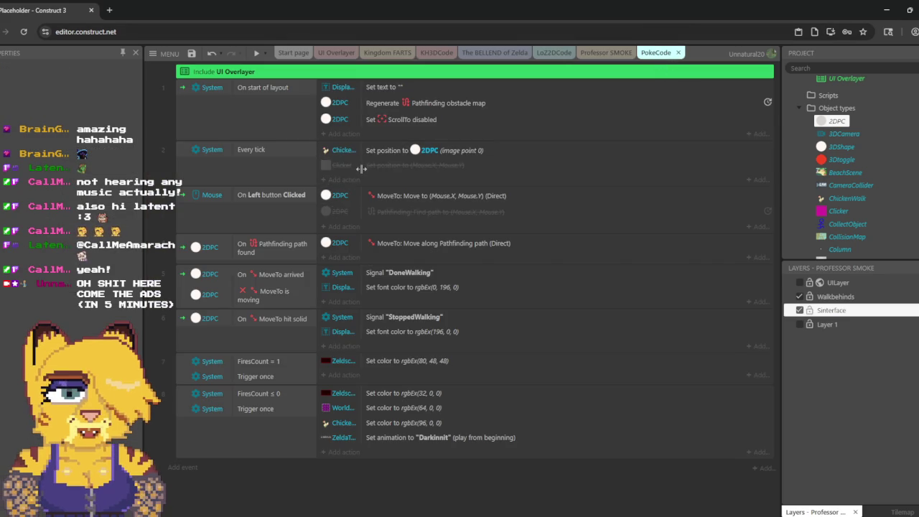
# Step: Delete the disabled Clicker action and disable the direct MoveTo-mouse action
pyautogui.rightClick(346, 165)
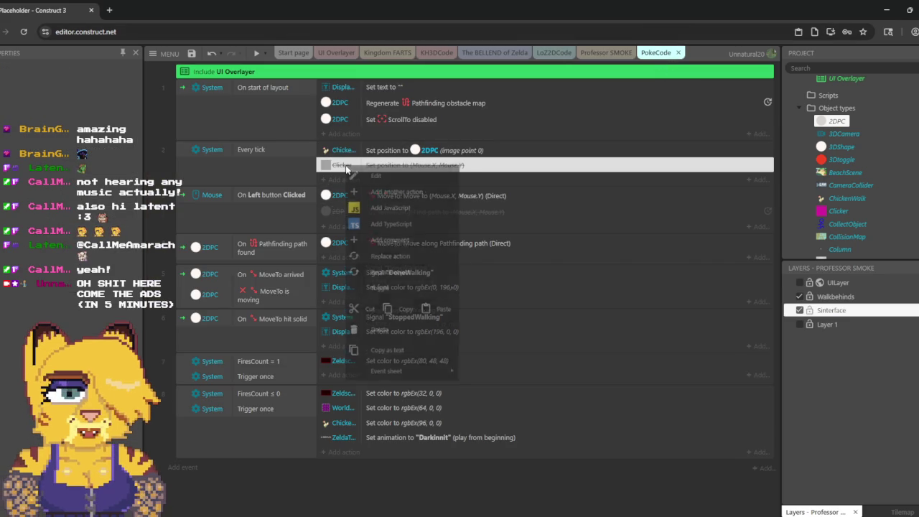
pyautogui.click(393, 345)
pyautogui.rightClick(430, 182)
pyautogui.moveTo(503, 316)
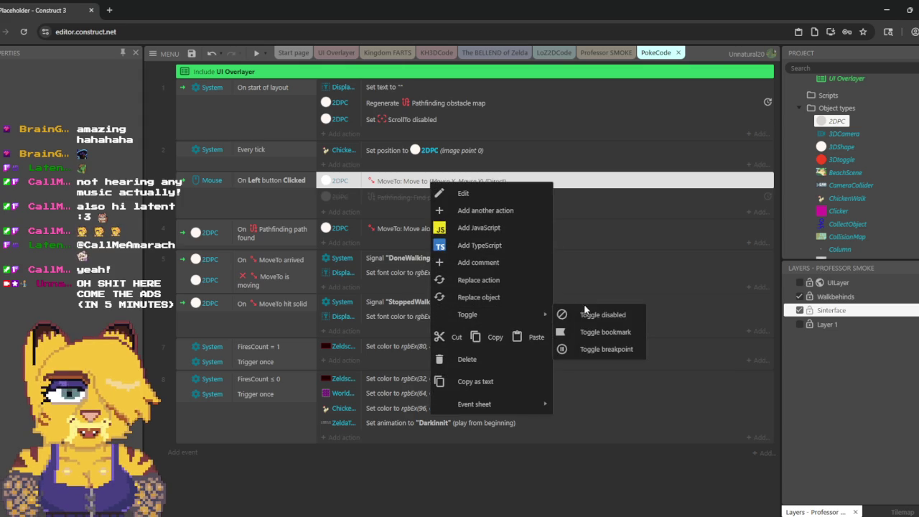
pyautogui.click(590, 315)
# Step: Re-enable the Pathfinding find-path action and return to the Professor SMOKE layout
pyautogui.rightClick(403, 196)
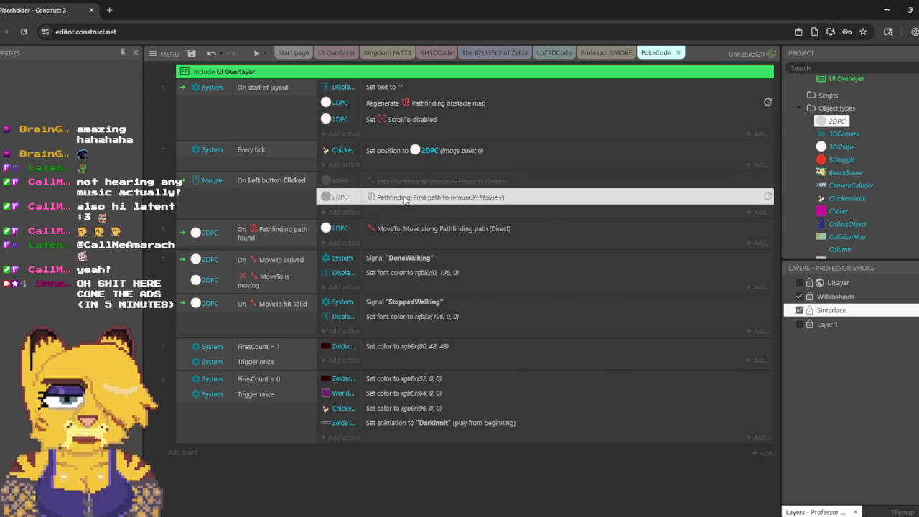
pyautogui.moveTo(484, 330)
pyautogui.click(559, 328)
pyautogui.click(580, 56)
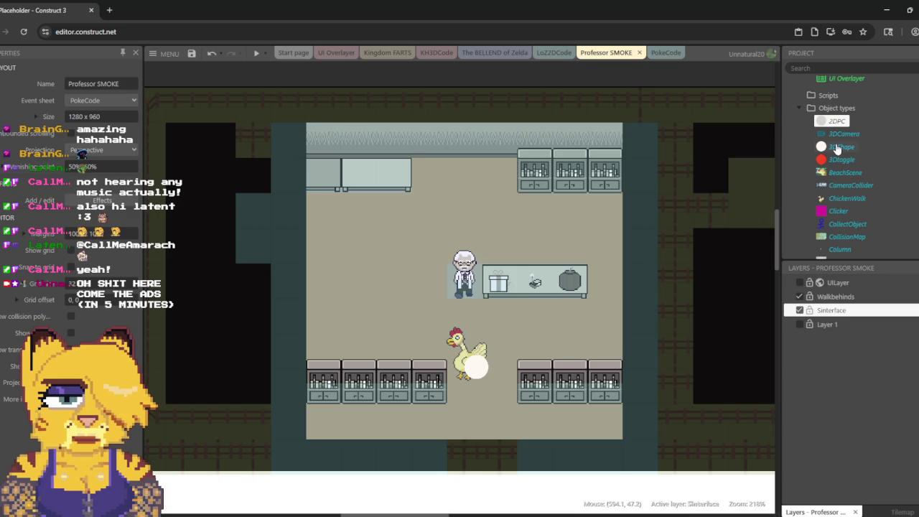
# Step: Review the 2DPC chicken's behavior properties and start a game preview
pyautogui.click(836, 120)
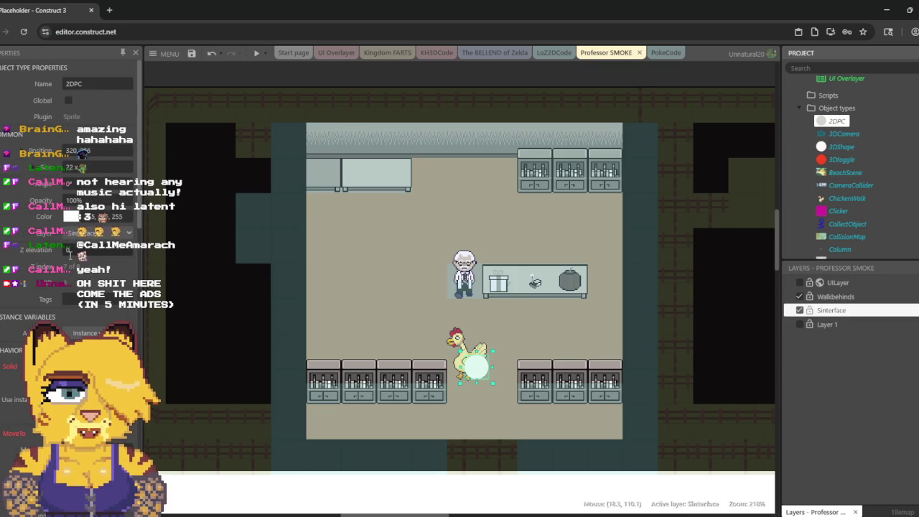
pyautogui.scroll(-10, 96, 308)
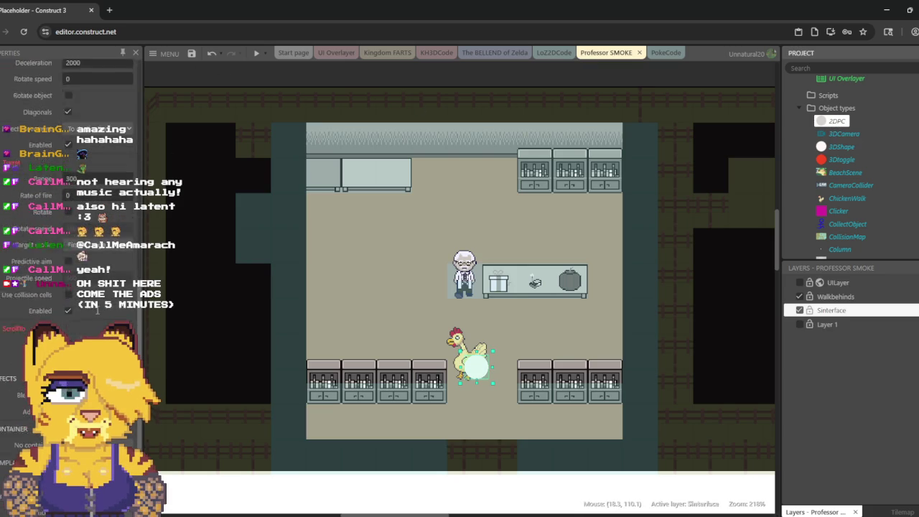
pyautogui.scroll(-5, 97, 310)
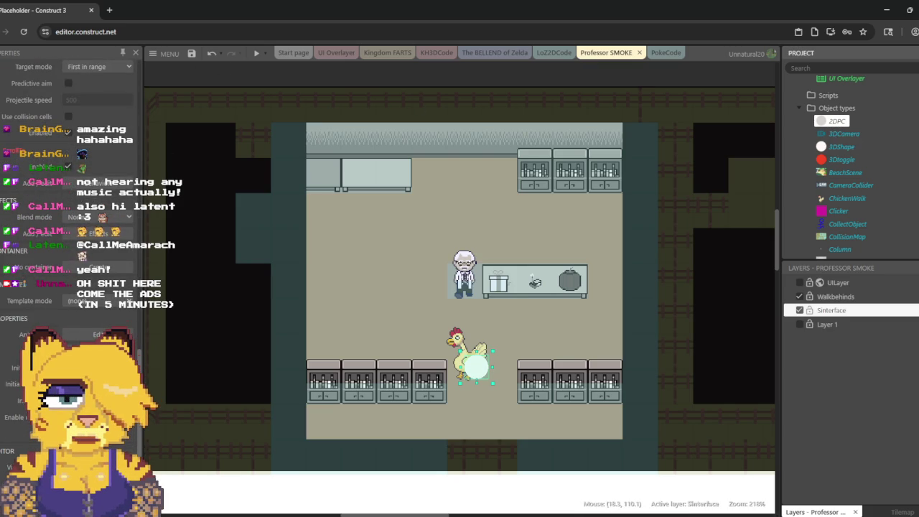
pyautogui.click(256, 55)
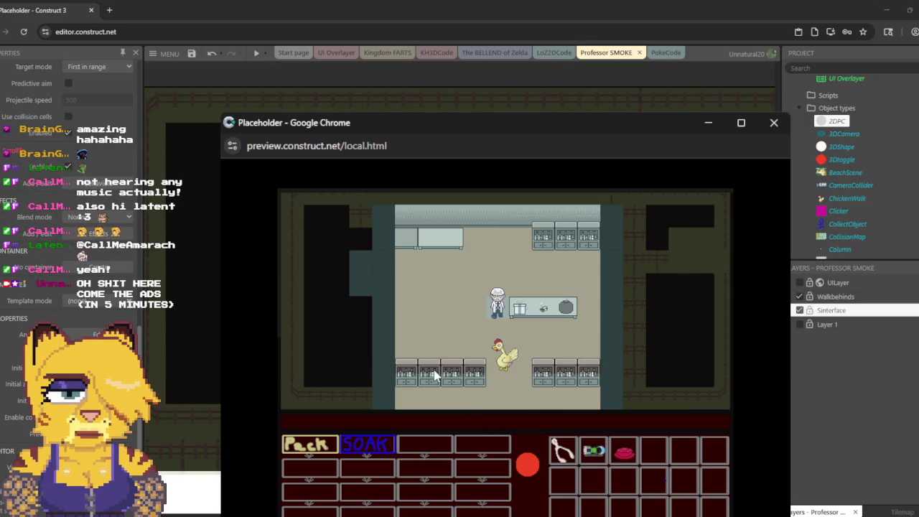
# Step: Click ten spots around the counters and professor to test the chicken's pathfinding
pyautogui.click(414, 368)
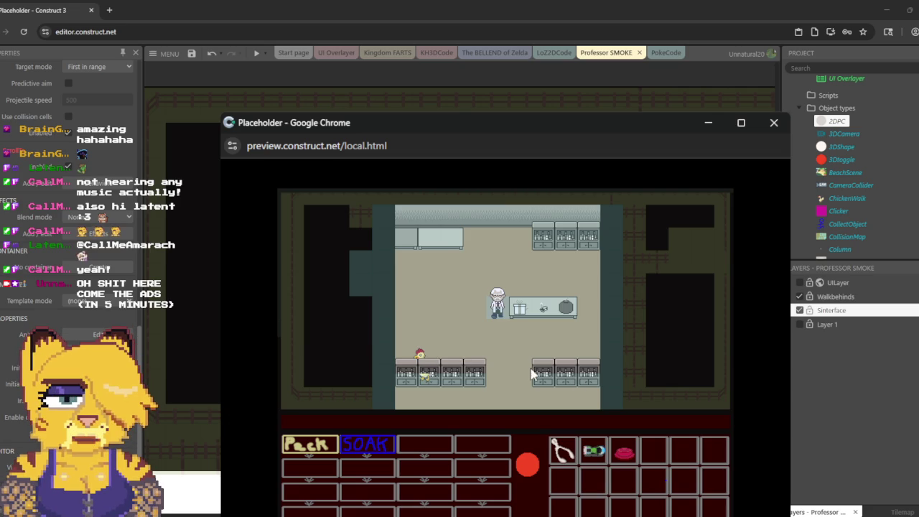
pyautogui.click(490, 263)
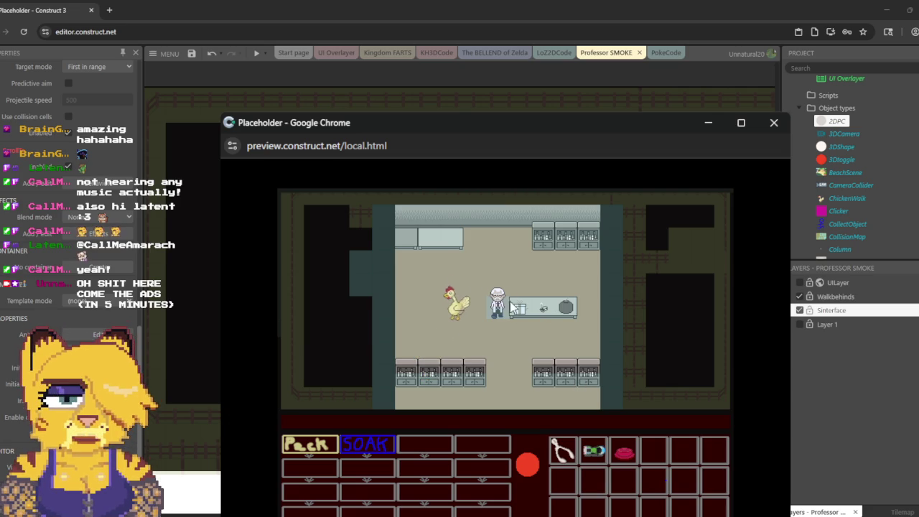
pyautogui.click(503, 351)
pyautogui.click(495, 269)
pyautogui.click(494, 329)
pyautogui.click(509, 251)
pyautogui.click(494, 314)
pyautogui.click(502, 326)
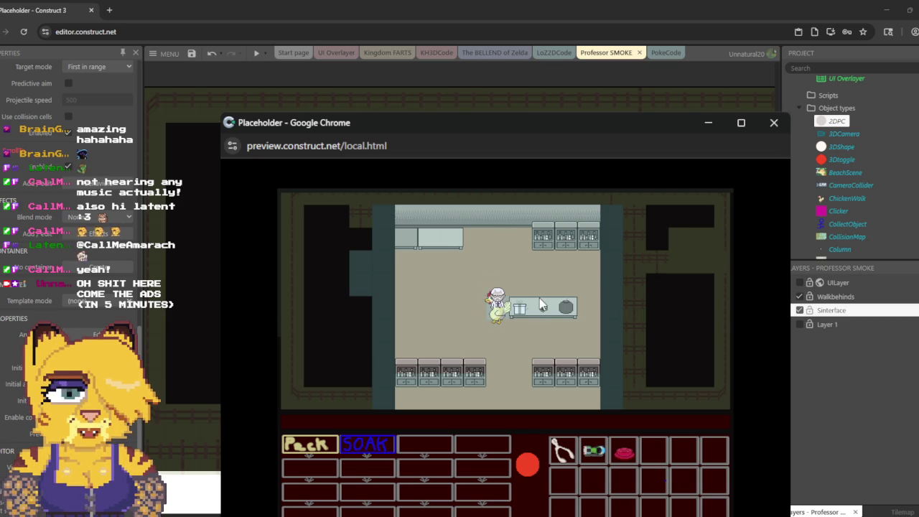
pyautogui.click(412, 407)
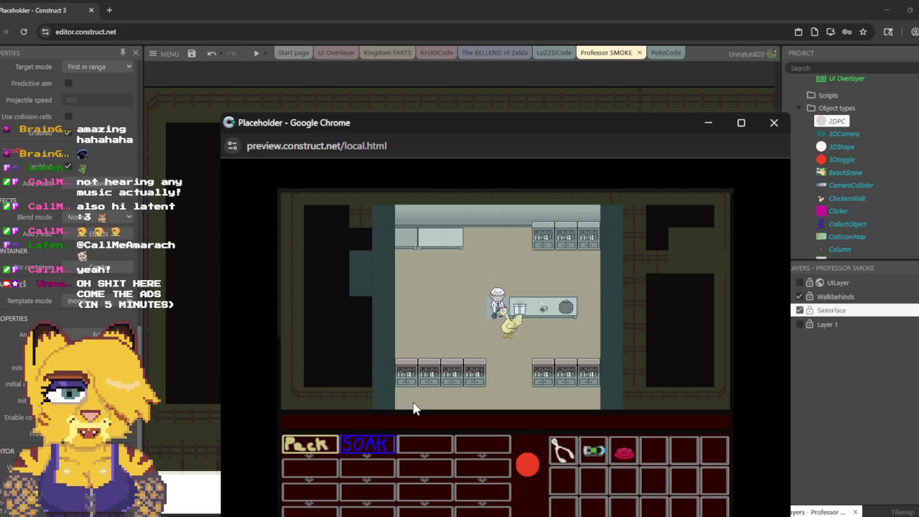
pyautogui.click(512, 404)
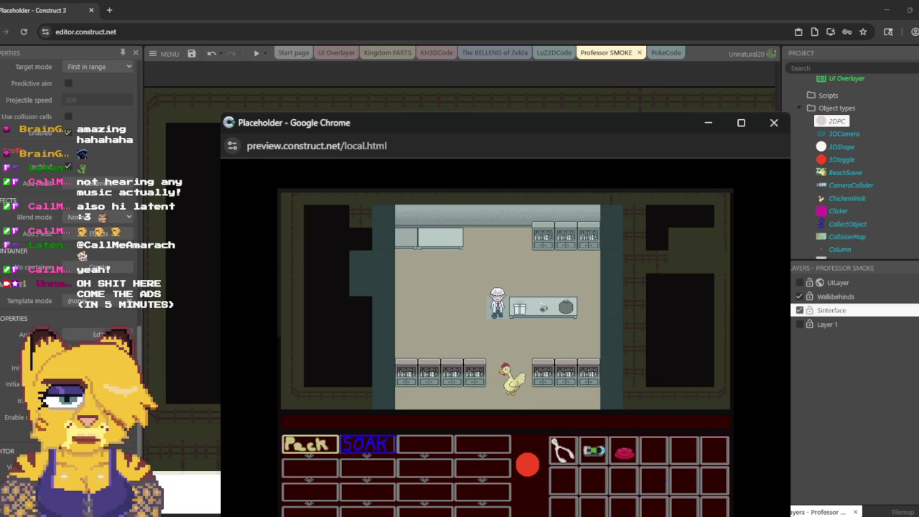
# Step: Make the CollisionMap object solid and restart the preview
pyautogui.scroll(-3, 844, 179)
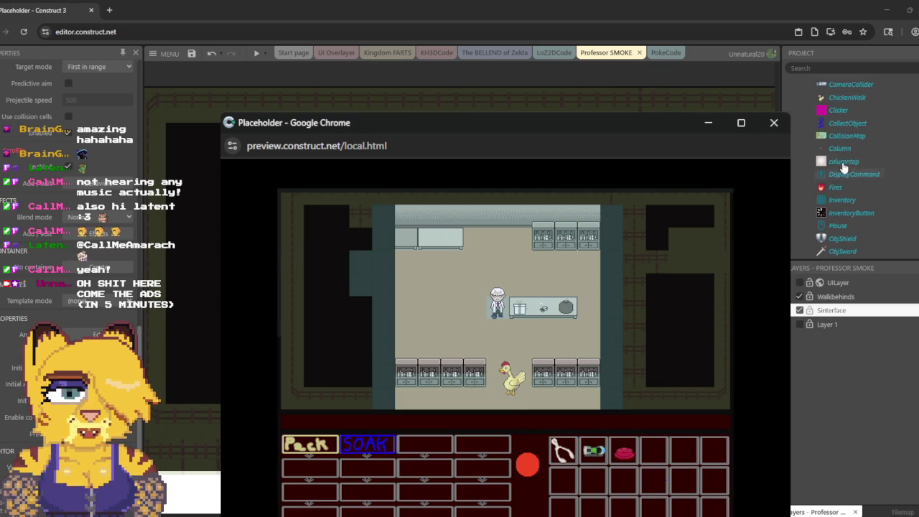
pyautogui.click(844, 136)
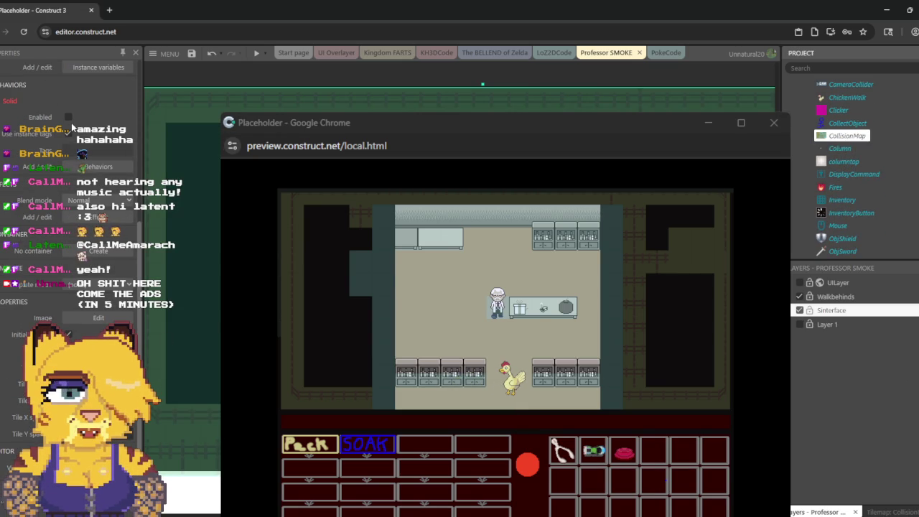
pyautogui.click(69, 117)
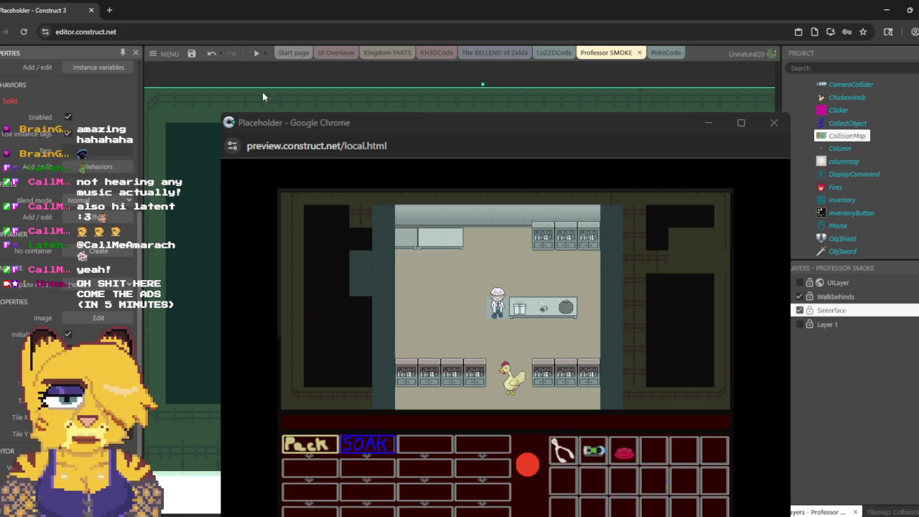
pyautogui.click(254, 54)
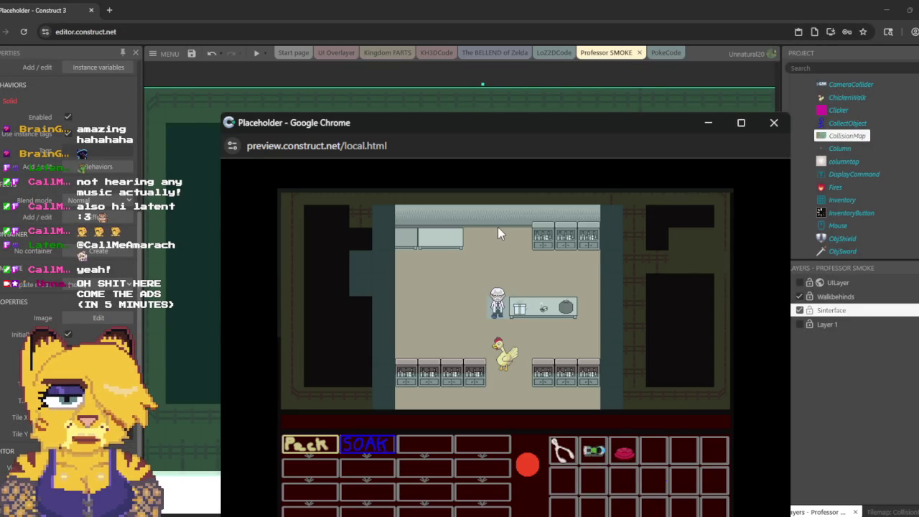
# Step: Test clicking the SOAK inventory slot, then close the preview
pyautogui.click(376, 440)
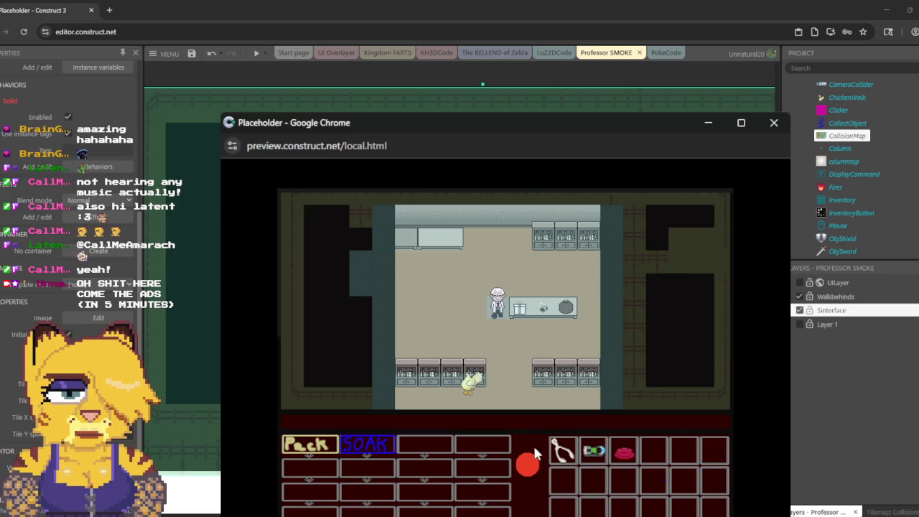
pyautogui.click(774, 123)
pyautogui.scroll(5, 860, 172)
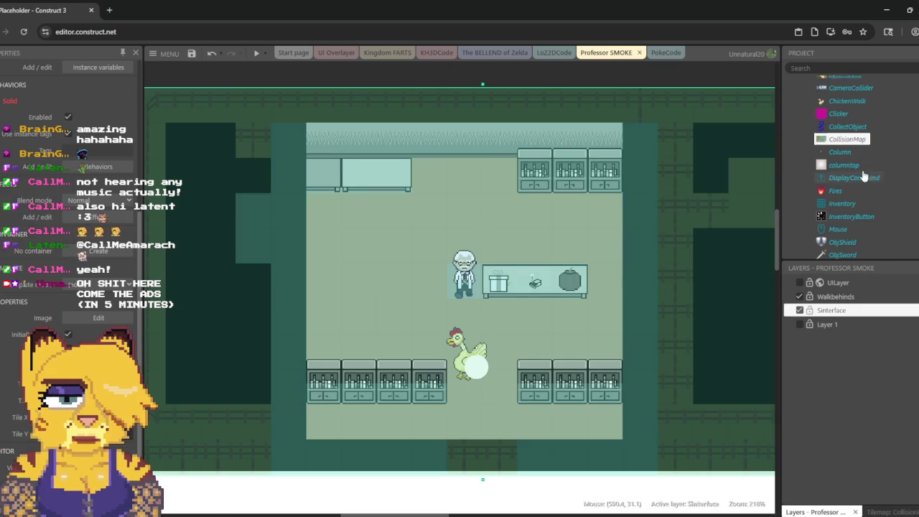
# Step: Inspect the 2DPC object type's options in the Project panel
pyautogui.scroll(-2, 859, 167)
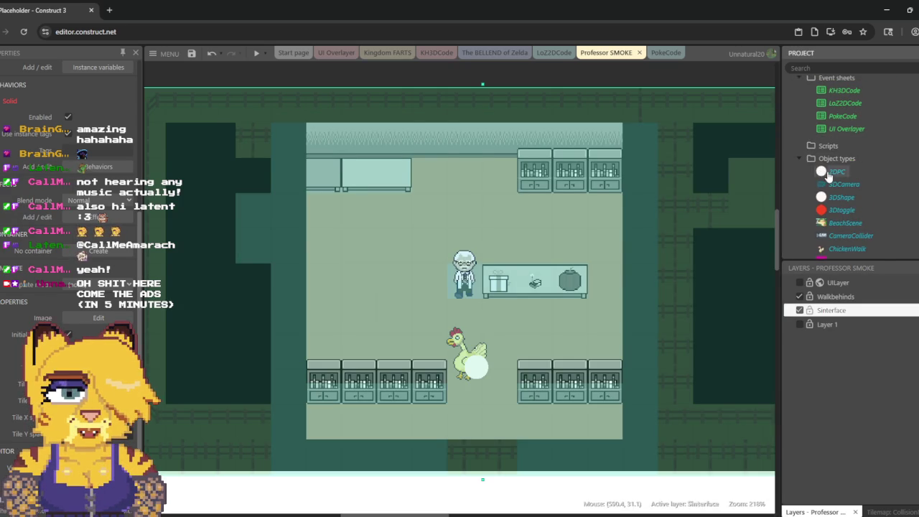
pyautogui.rightClick(828, 173)
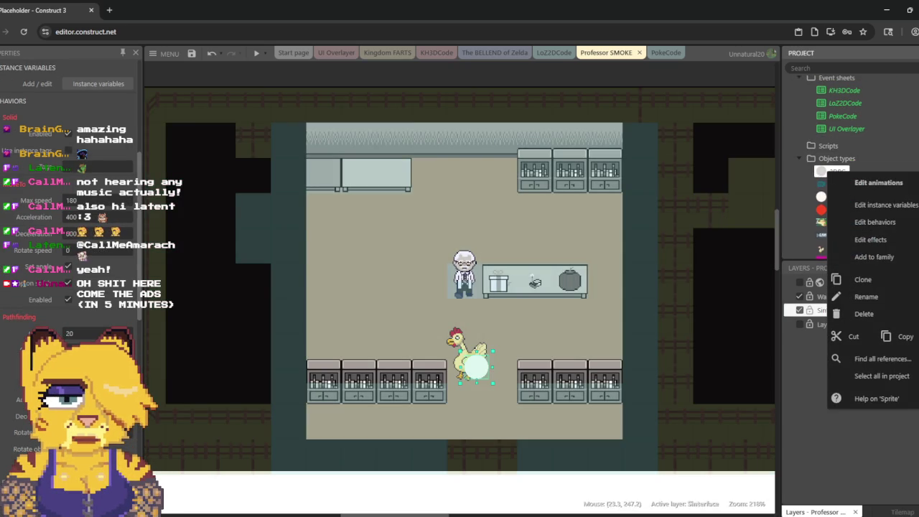
pyautogui.press('Escape')
pyautogui.scroll(-2, 69, 215)
pyautogui.scroll(-6, 68, 287)
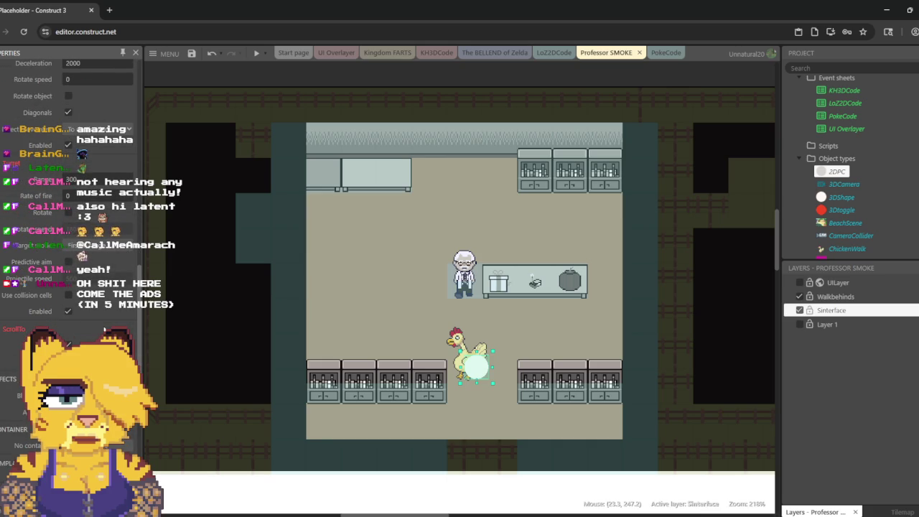
pyautogui.scroll(-2, 68, 215)
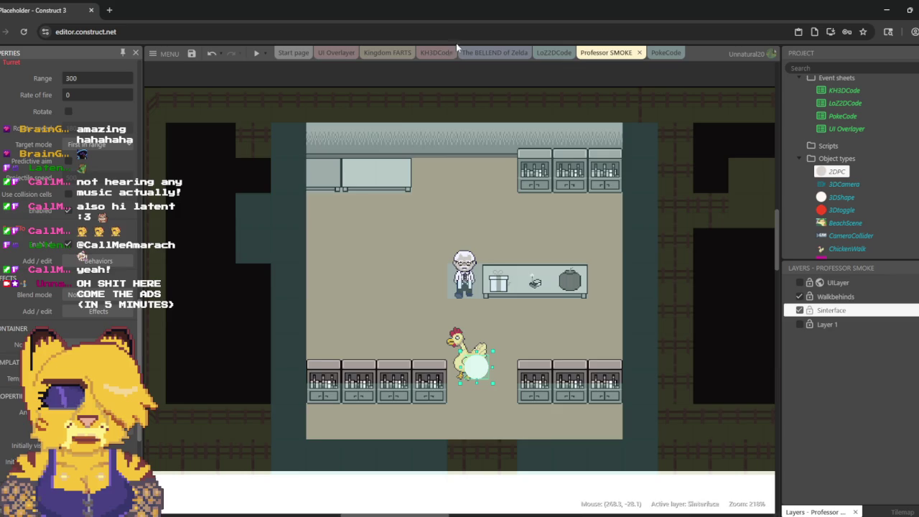
# Step: Check the UI Overlayer include on the LoZ2DCode sheet, then return to Professor SMOKE
pyautogui.click(554, 52)
pyautogui.rightClick(598, 72)
pyautogui.click(630, 69)
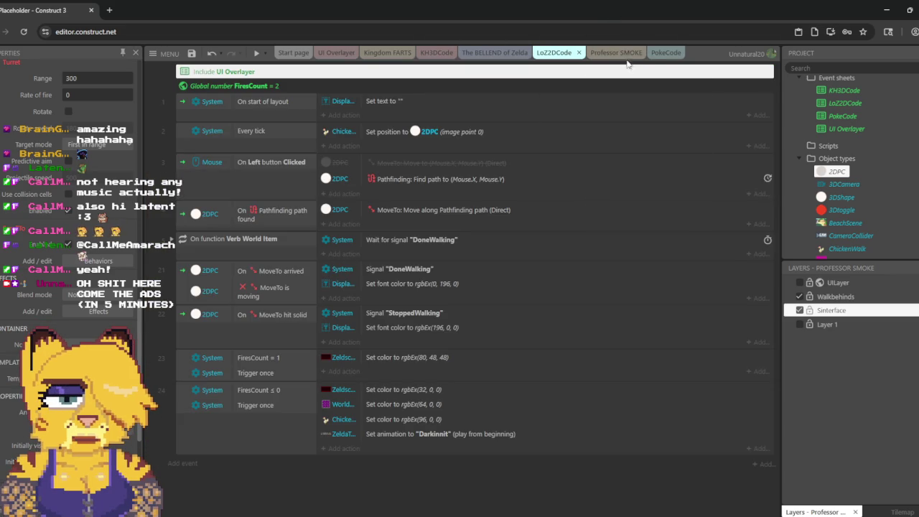
pyautogui.click(620, 55)
pyautogui.scroll(-2, 843, 208)
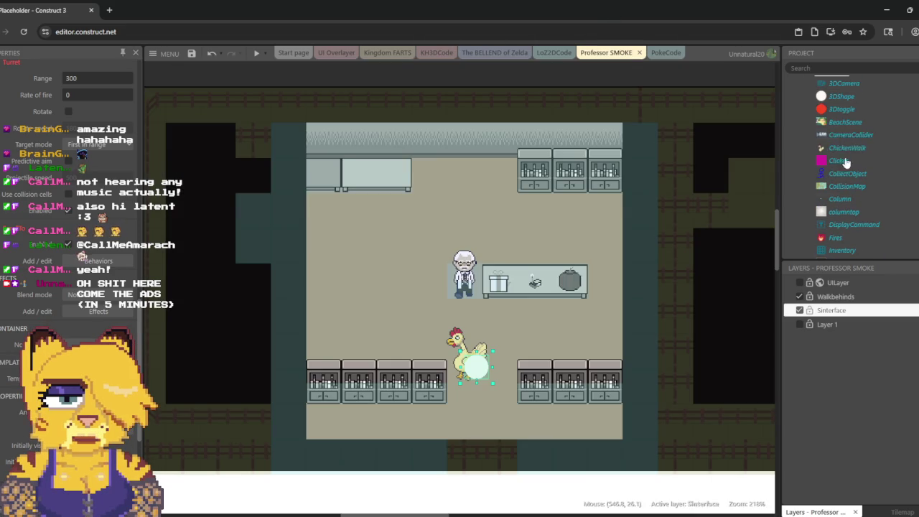
# Step: Place a Clicker marker left of the professor with opacity 100
pyautogui.moveTo(835, 161)
pyautogui.mouseDown()
pyautogui.moveTo(401, 263)
pyautogui.moveTo(366, 246)
pyautogui.mouseUp()
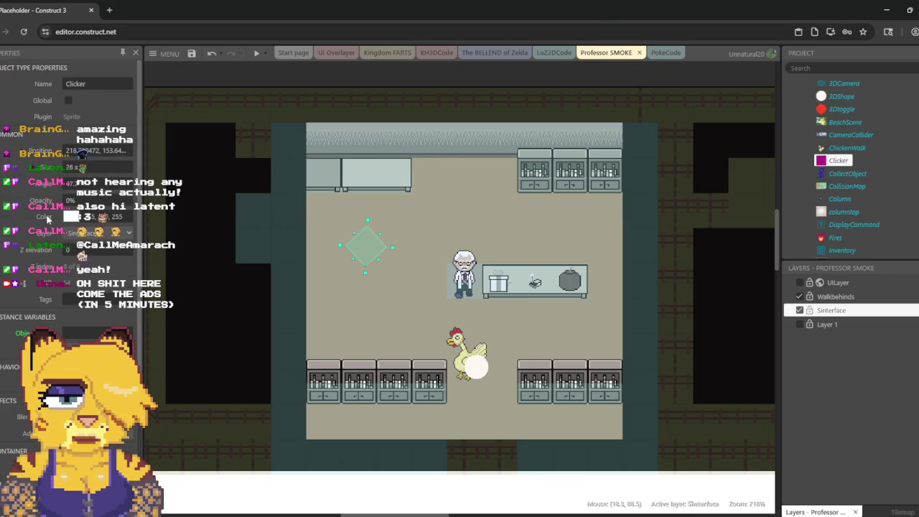
pyautogui.click(95, 199)
pyautogui.write('100')
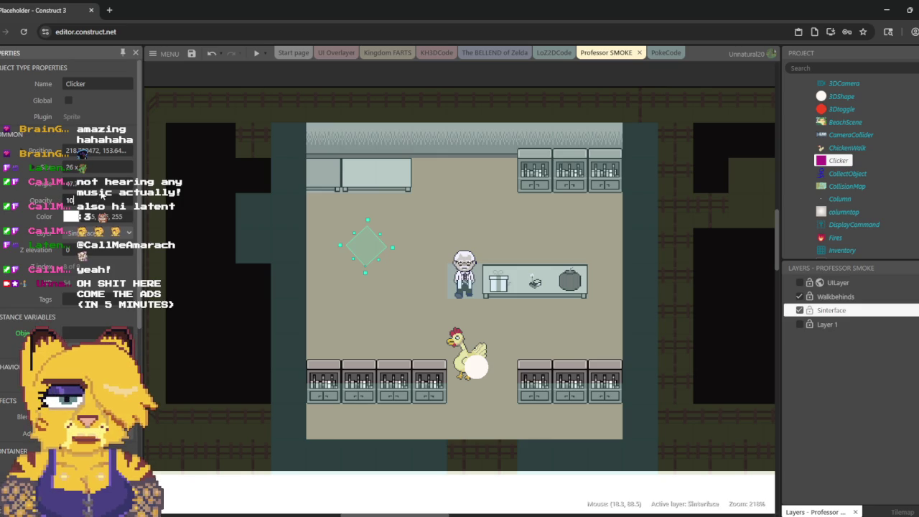
pyautogui.press('Return')
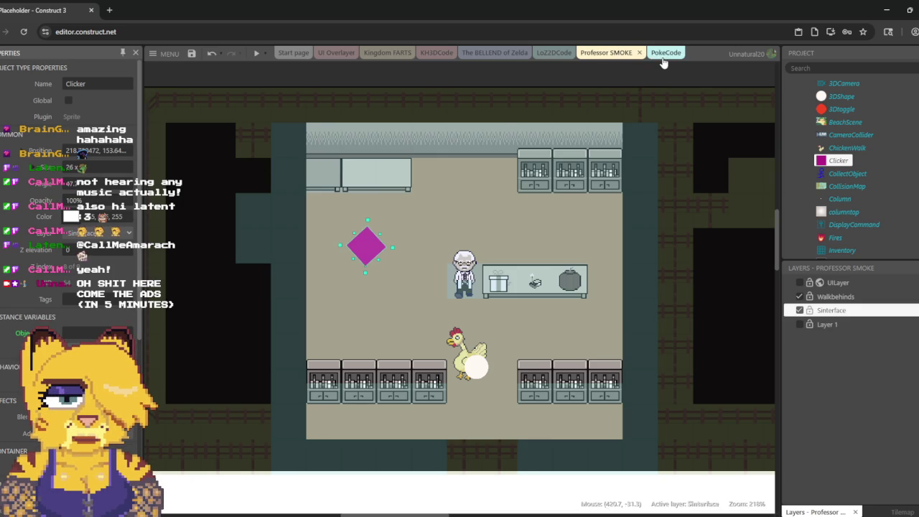
pyautogui.click(664, 53)
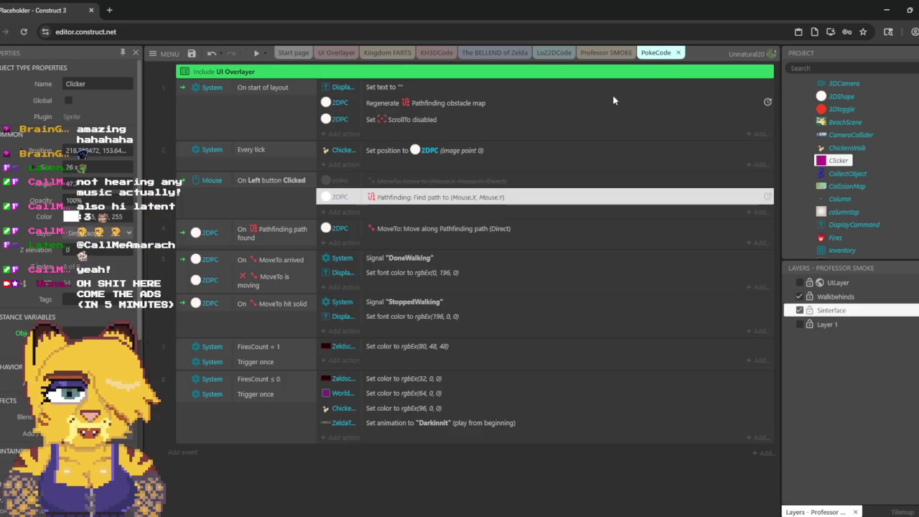
# Step: Duplicate the chicken's set-position action and swap the copy's object to ChickenWalk
pyautogui.click(363, 149)
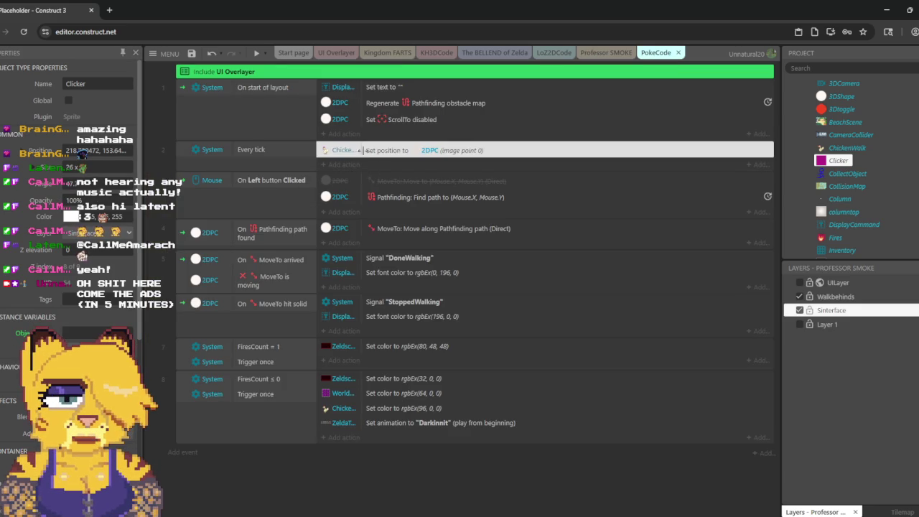
pyautogui.hotkey('ctrl', 'c')
pyautogui.hotkey('ctrl', 'v')
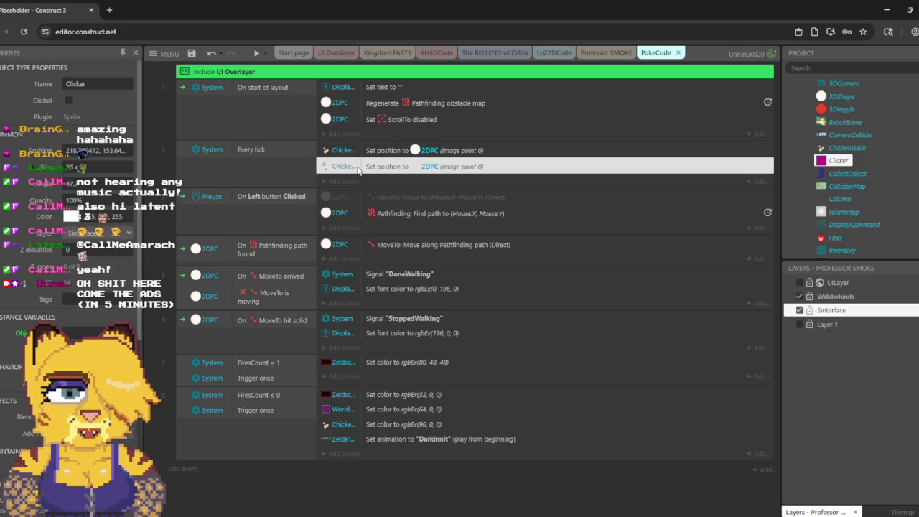
pyautogui.rightClick(358, 169)
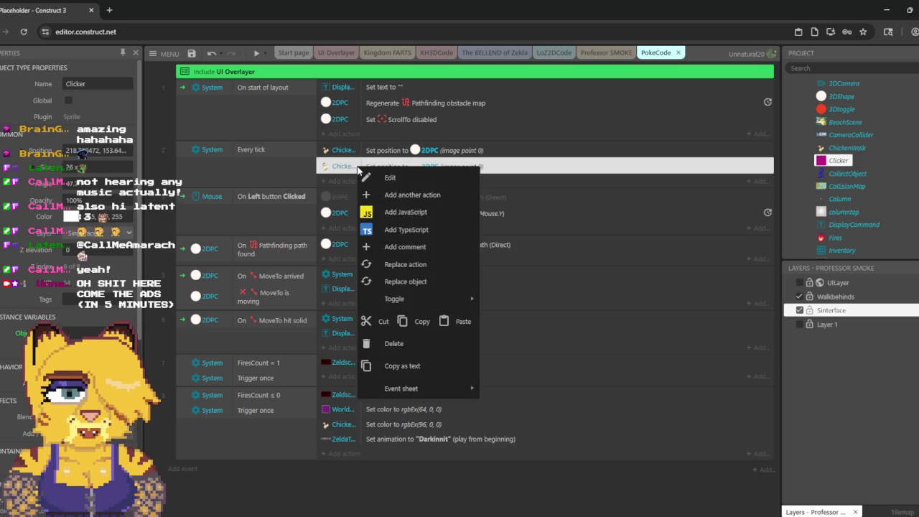
pyautogui.click(428, 282)
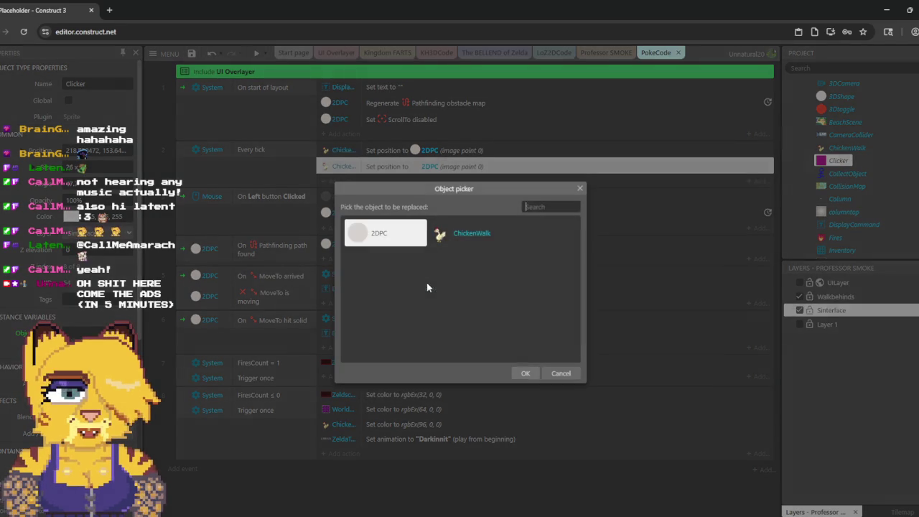
pyautogui.doubleClick(448, 236)
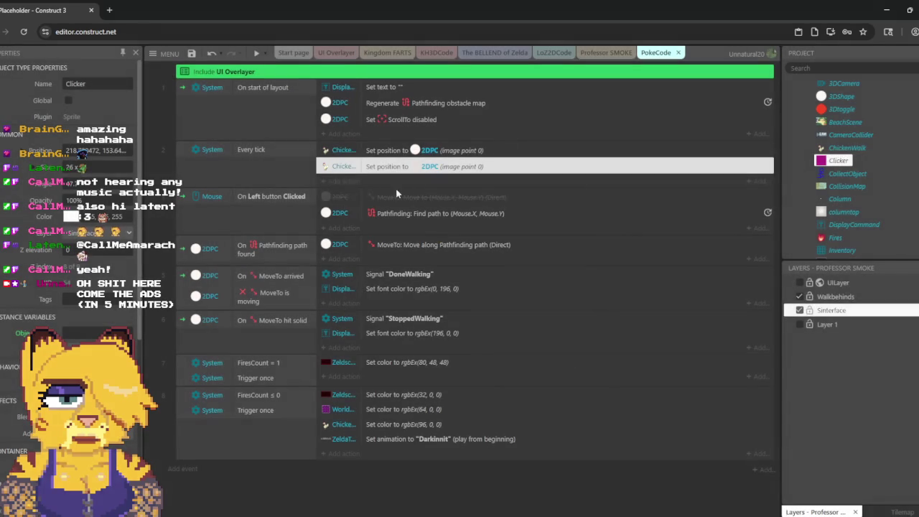
# Step: Delete the duplicate set-position action, leaving one chicken positioning action
pyautogui.rightClick(356, 169)
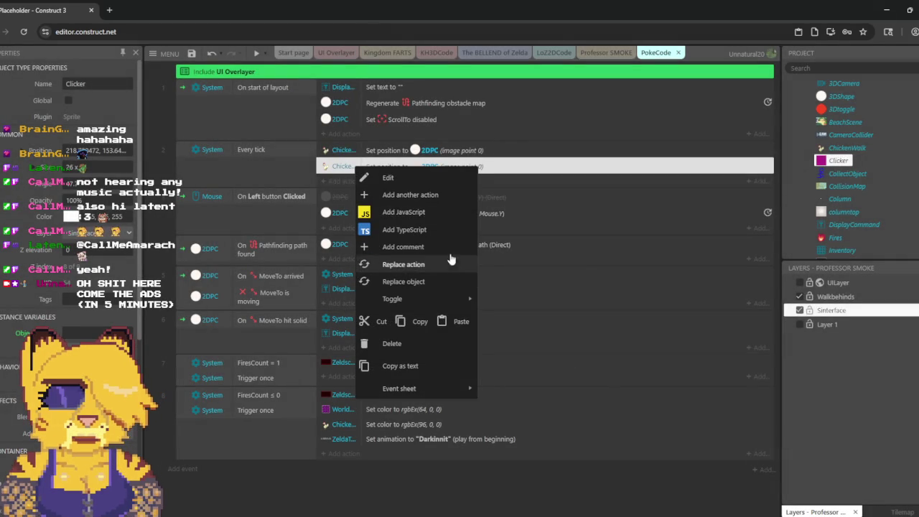
pyautogui.click(453, 344)
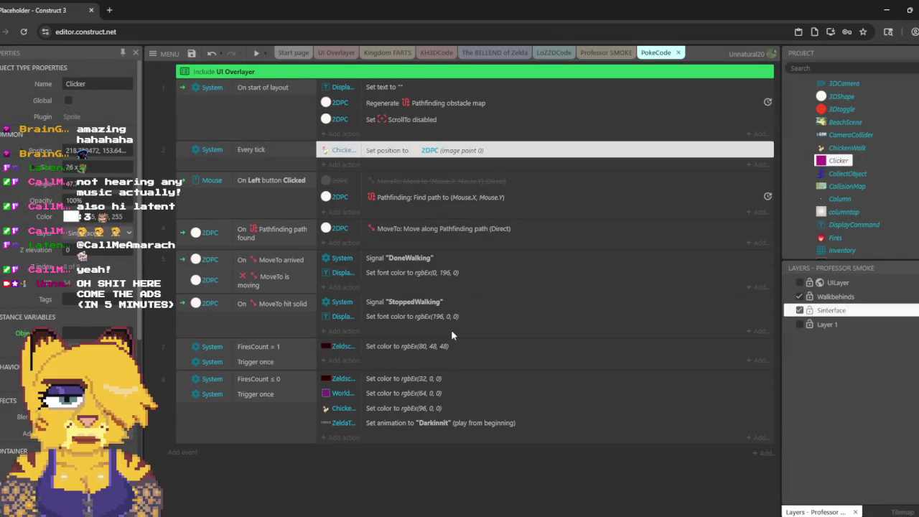
pyautogui.click(344, 164)
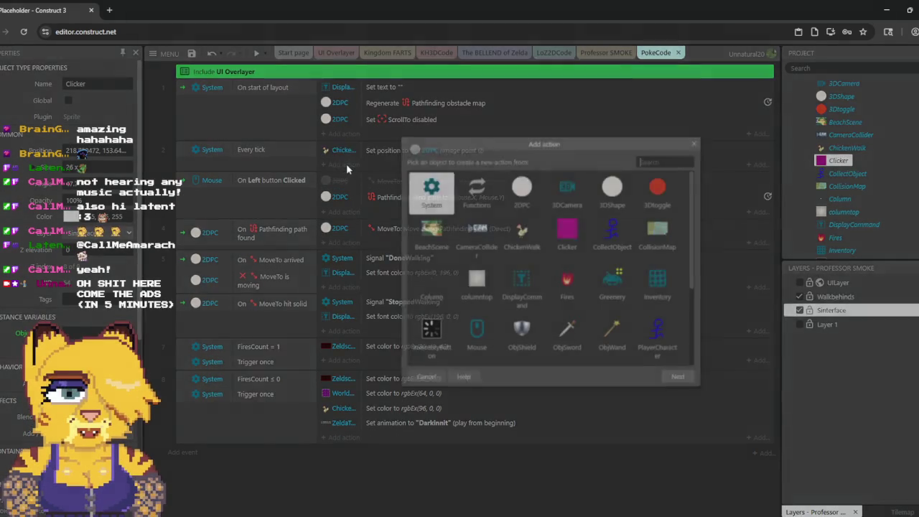
# Step: Add a Clicker Set position action under Every tick with X = Mouse.X and Y = Mouse.Y
pyautogui.doubleClick(564, 234)
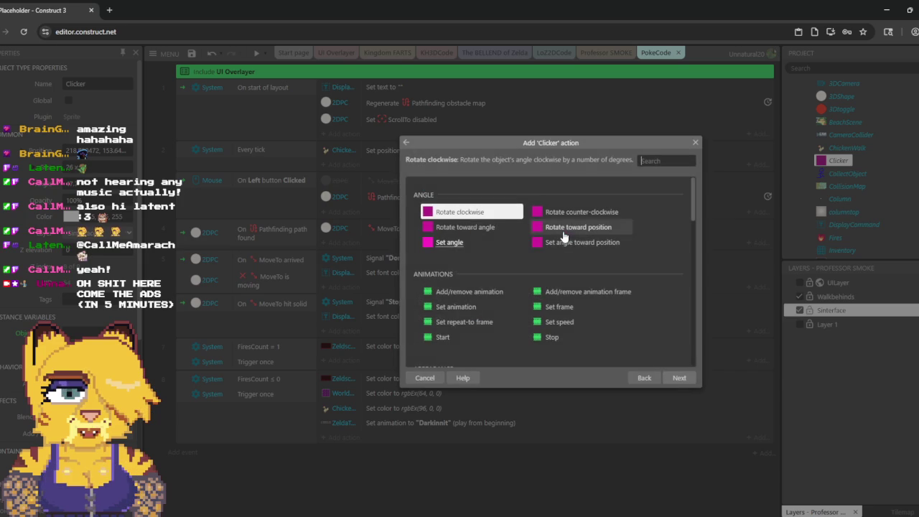
pyautogui.scroll(-5, 546, 242)
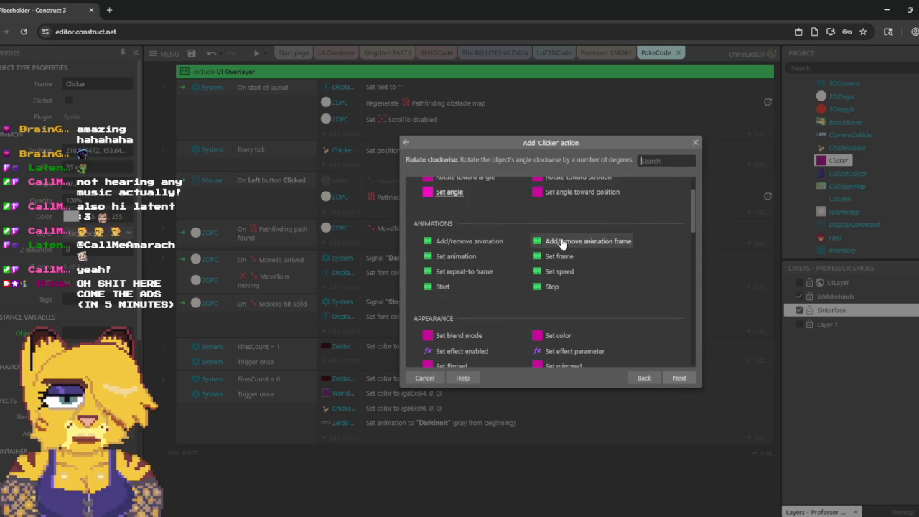
pyautogui.scroll(-6, 467, 276)
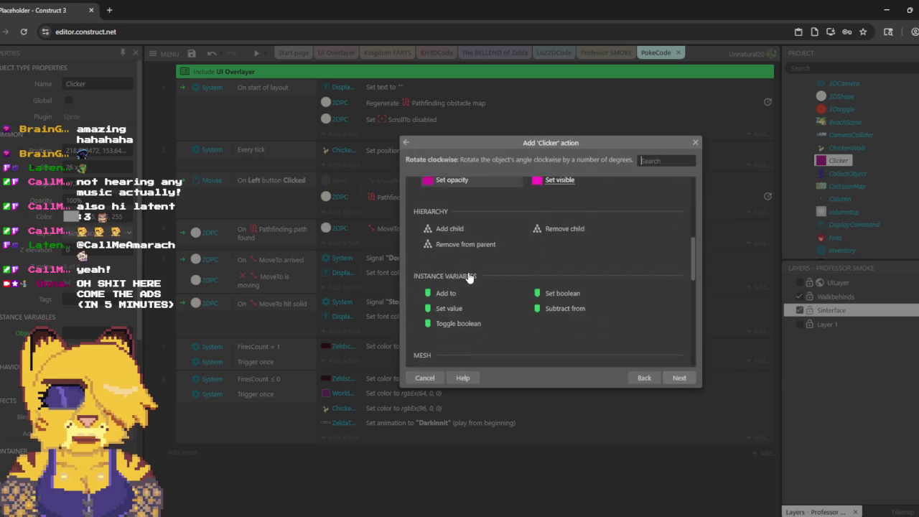
pyautogui.scroll(-1, 468, 277)
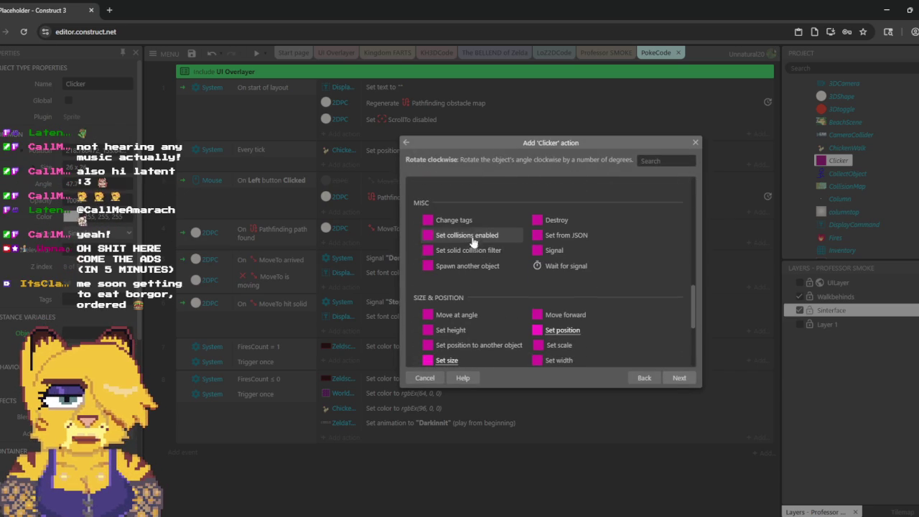
pyautogui.doubleClick(576, 334)
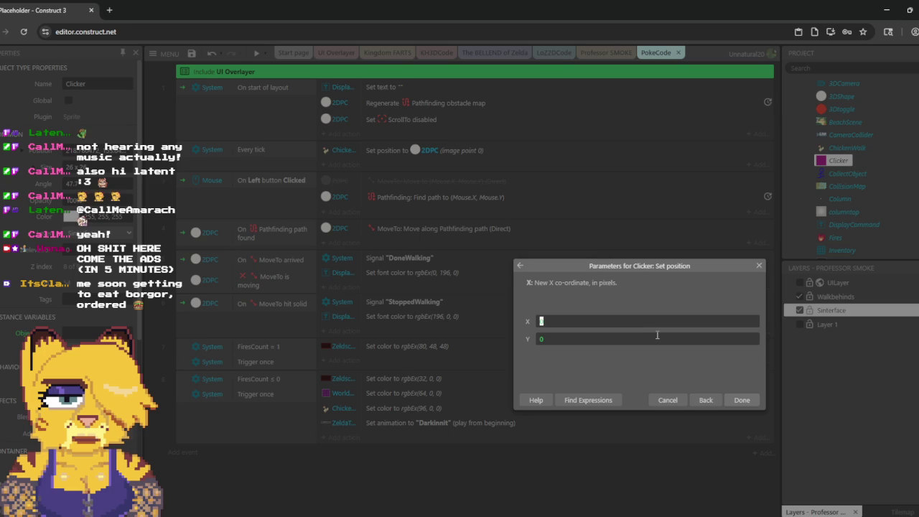
pyautogui.write('Mouse.X')
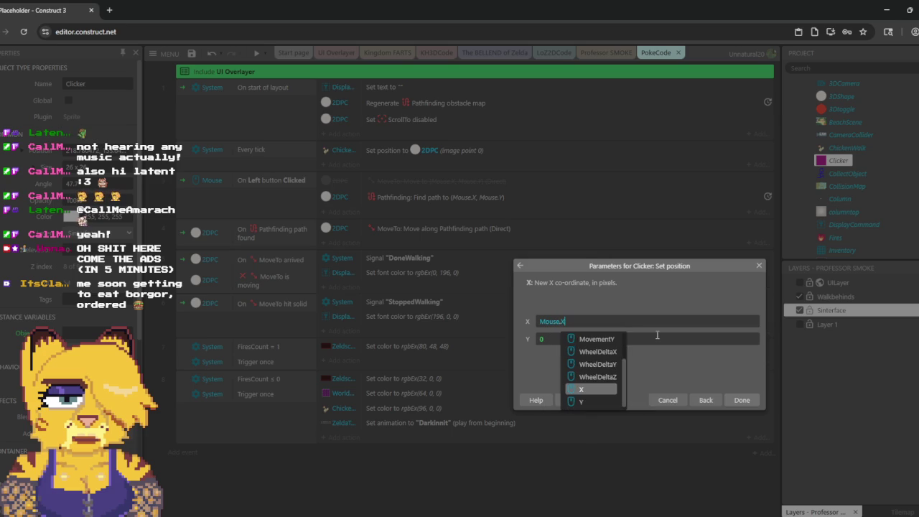
pyautogui.press('Escape')
pyautogui.write('Mouse.Y')
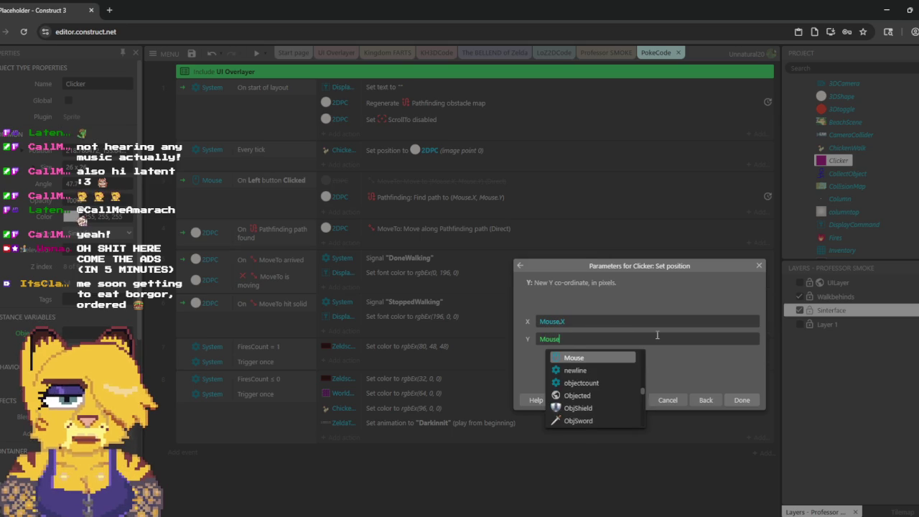
pyautogui.press('Escape')
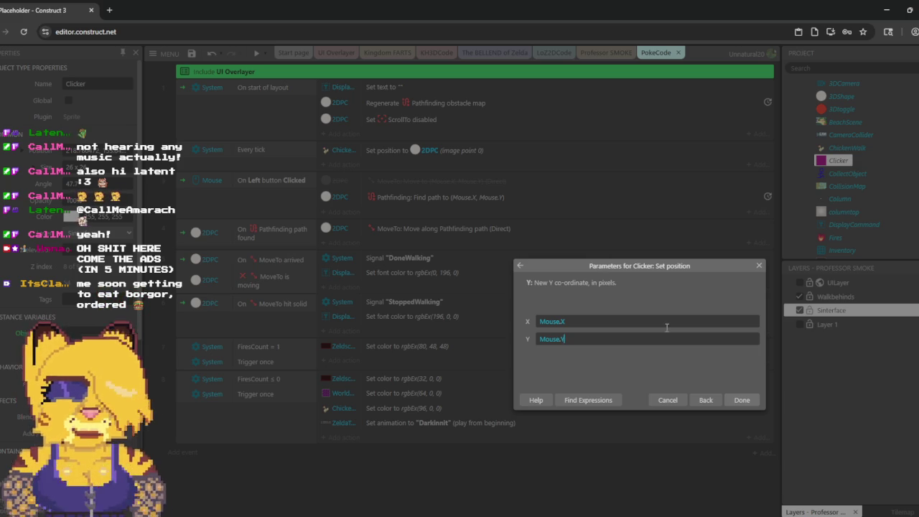
pyautogui.click(742, 400)
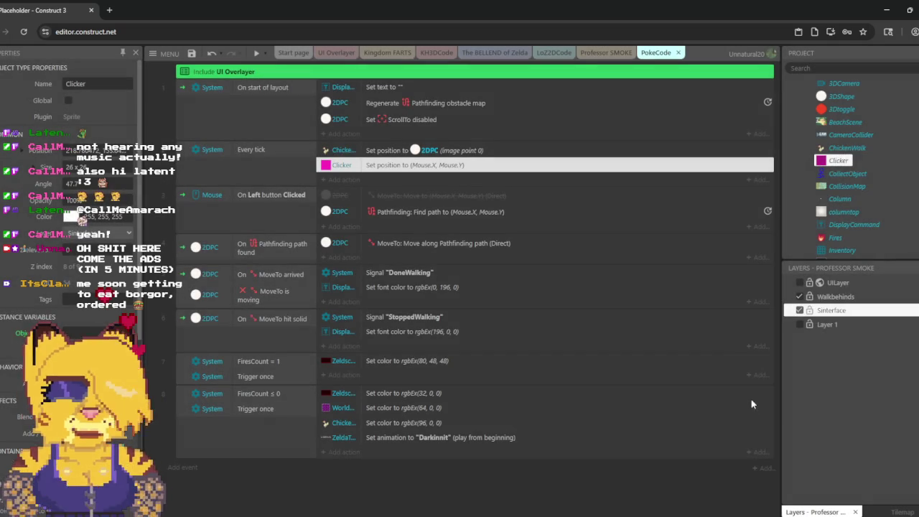
pyautogui.click(257, 56)
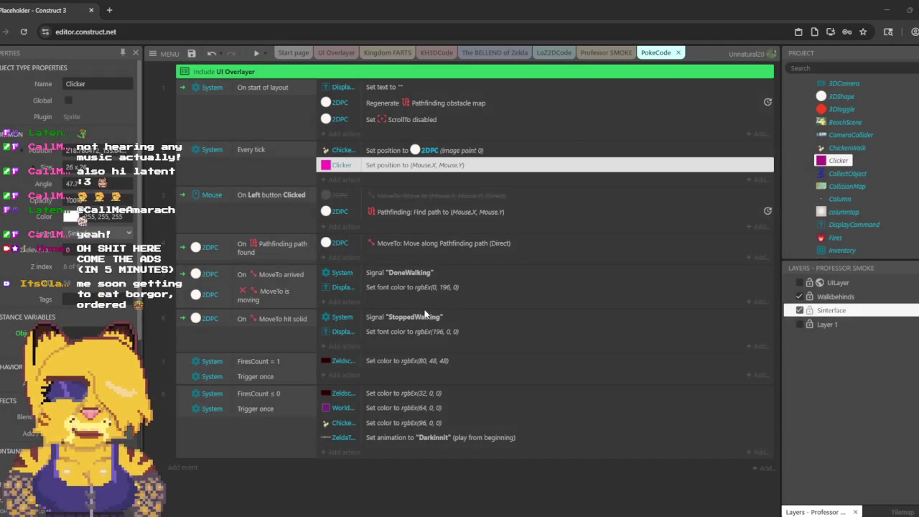
# Step: Bring the running game preview window to the front
pyautogui.hotkey('alt', 'Tab')
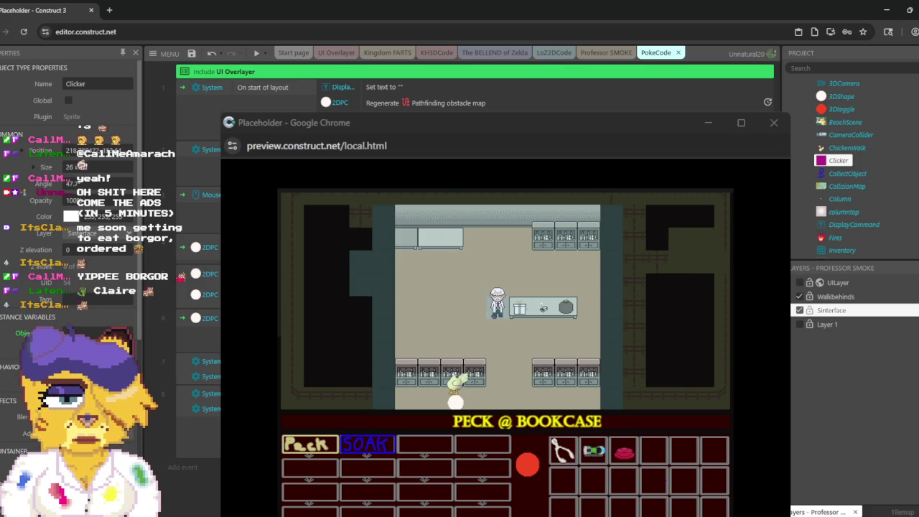
# Step: Look over the UI Overlayer and PokeCode event sheets, then show the Professor SMOKE layout
pyautogui.click(332, 54)
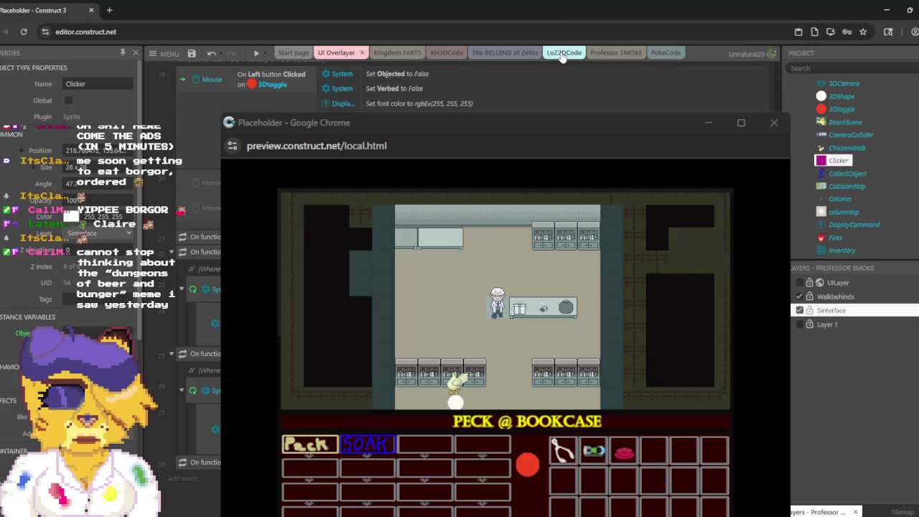
pyautogui.scroll(3, 561, 79)
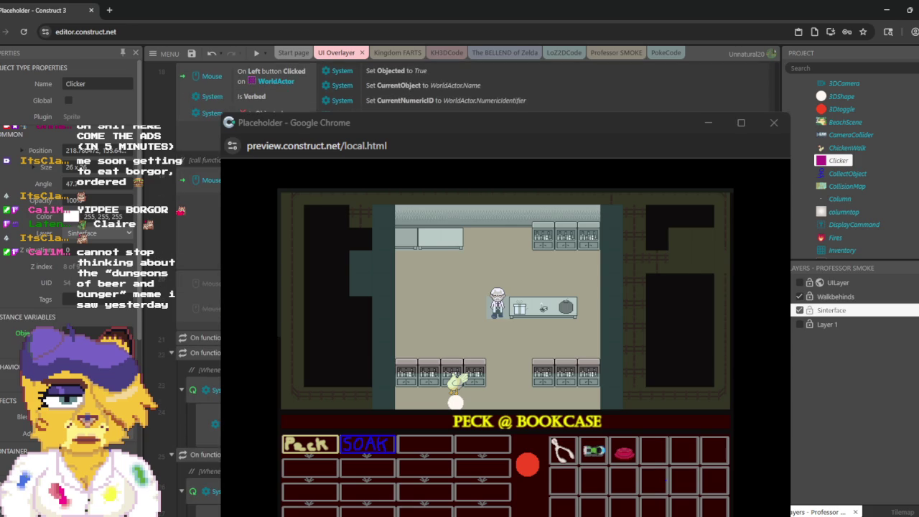
pyautogui.scroll(3, 172, 287)
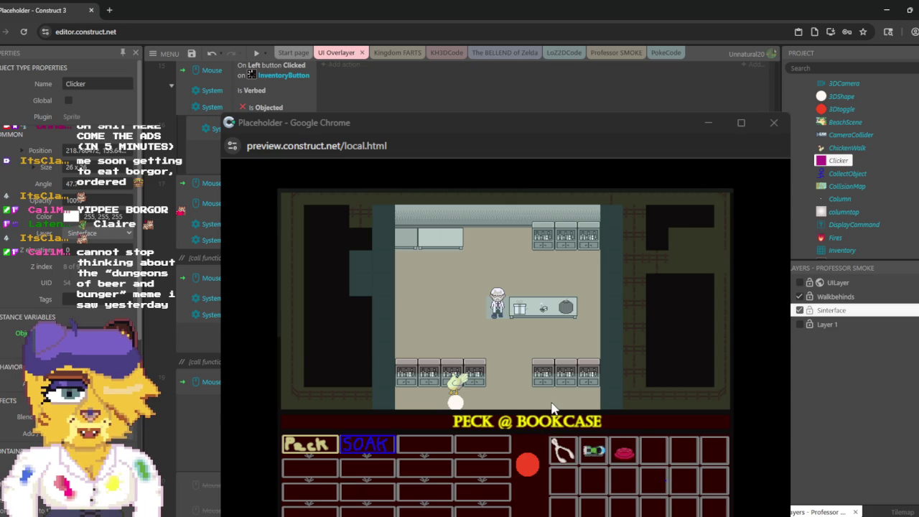
pyautogui.scroll(-5, 574, 87)
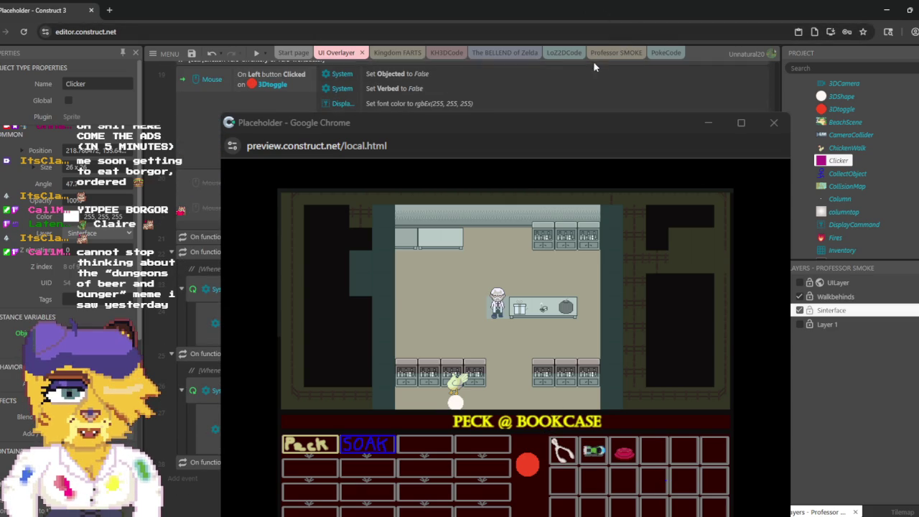
pyautogui.click(666, 53)
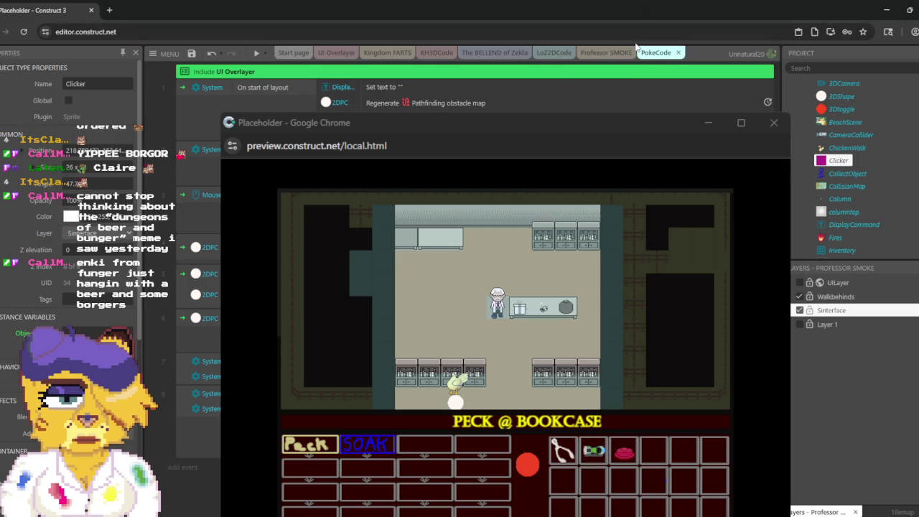
pyautogui.click(614, 54)
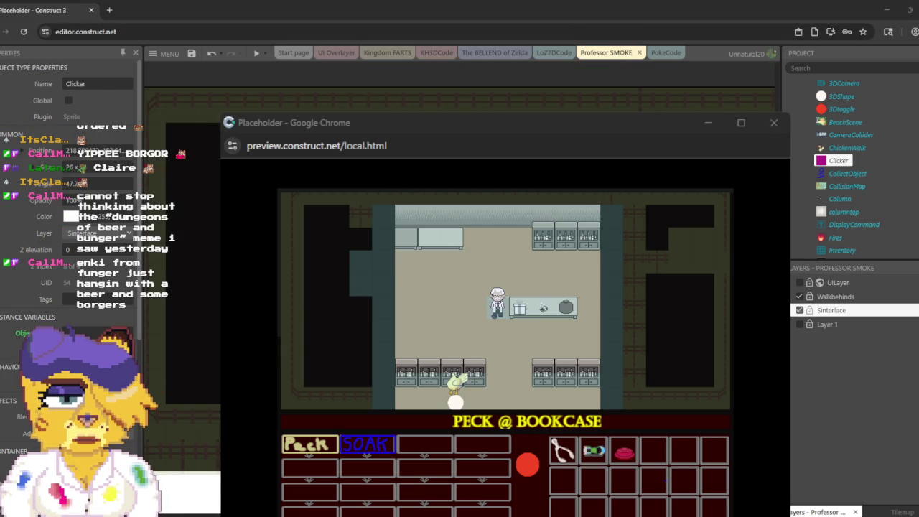
# Step: Focus the preview to check the magenta Clicker diamond follows the mouse
pyautogui.click(658, 278)
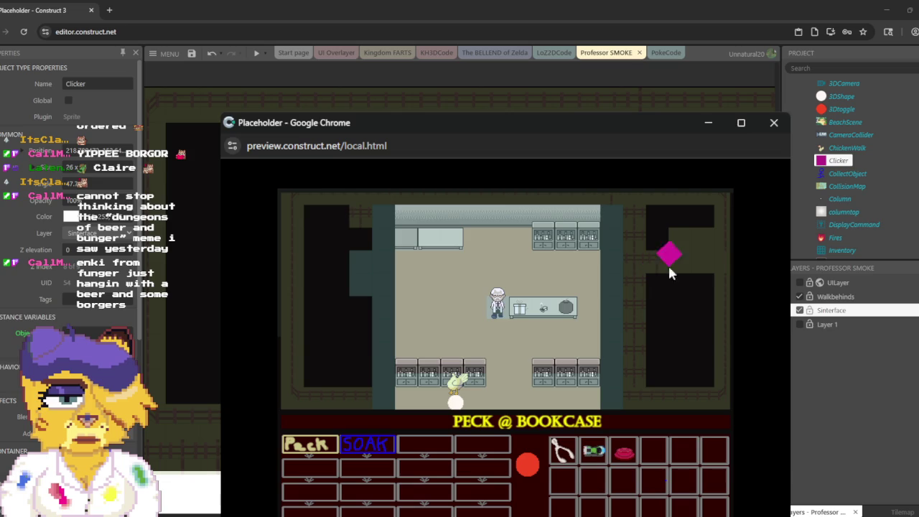